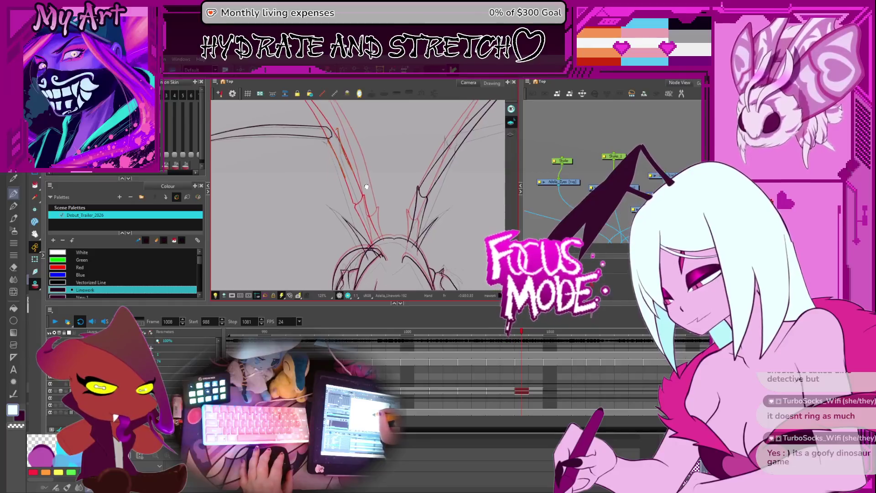
Step back one frame and delete the stray stroke near the horns.
key(comma)
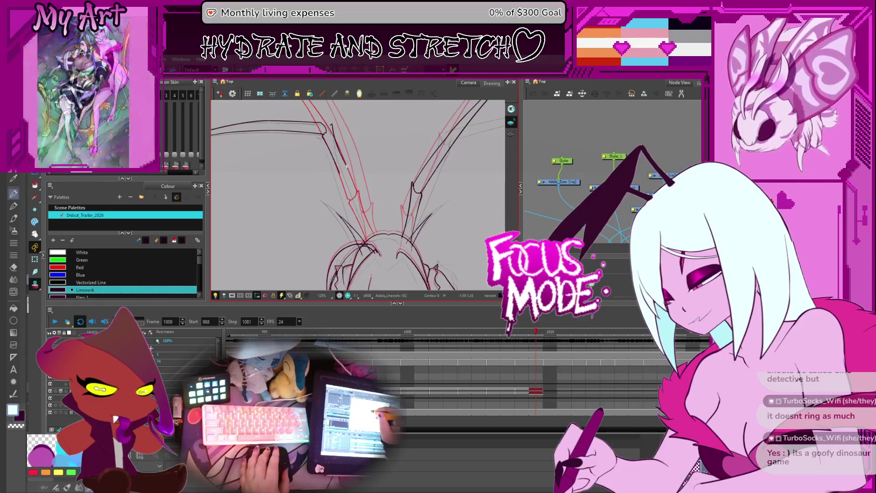
drag(348, 133, 360, 161)
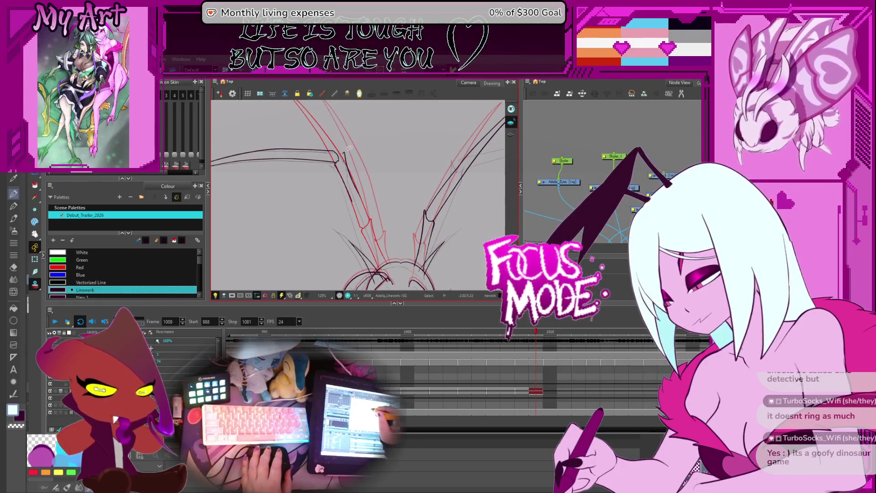
scroll(360, 151, up, 2)
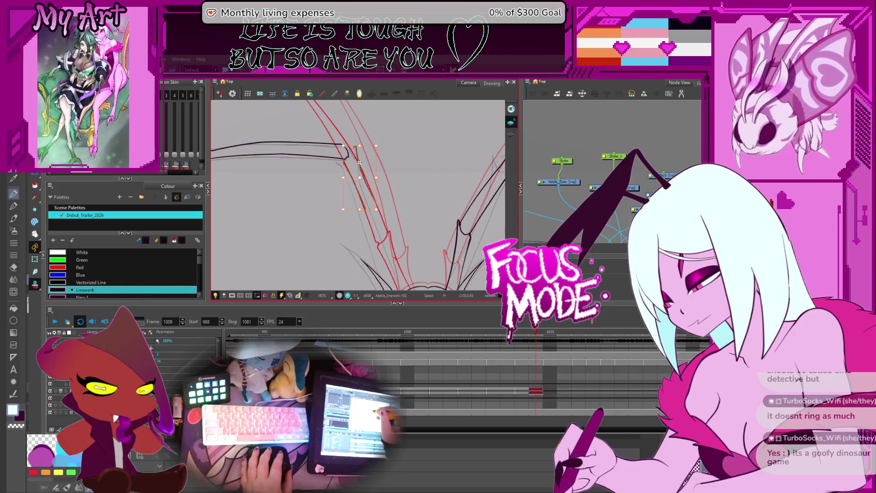
key(Delete)
scroll(362, 160, up, 3)
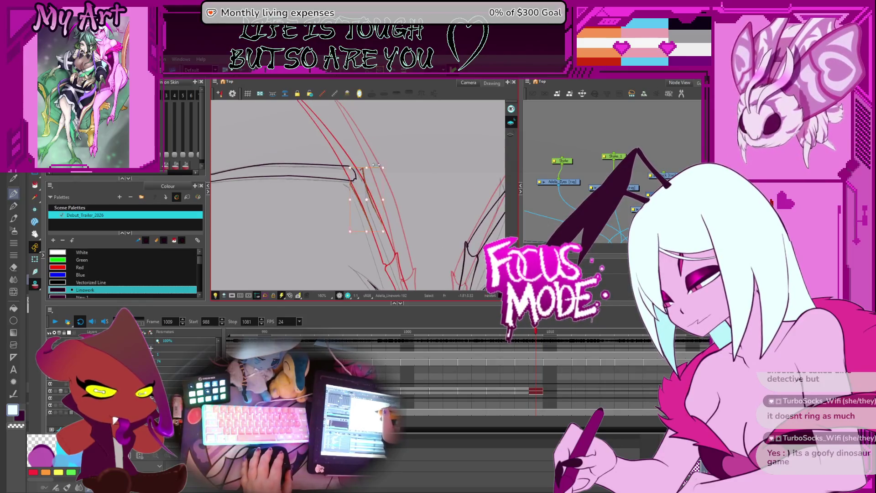
Reshape the left horn's upper outline along the red rough, extending it to its base.
click(354, 156)
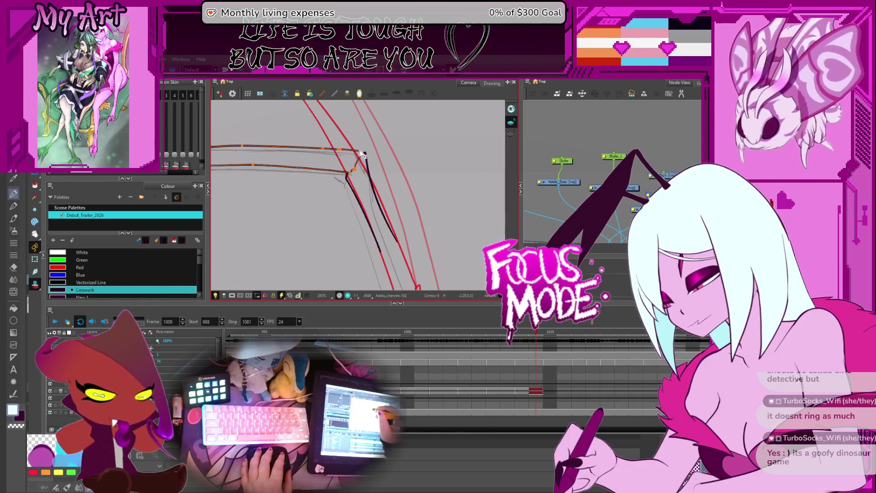
scroll(359, 181, up, 3)
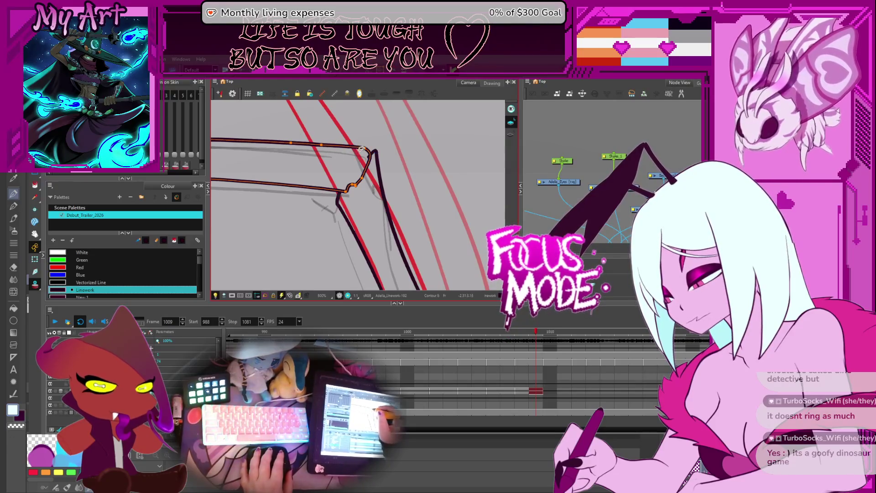
scroll(385, 168, down, 5)
mouse_move(384, 167)
mouse_down()
mouse_move(386, 147)
mouse_move(378, 196)
mouse_up()
scroll(387, 146, up, 3)
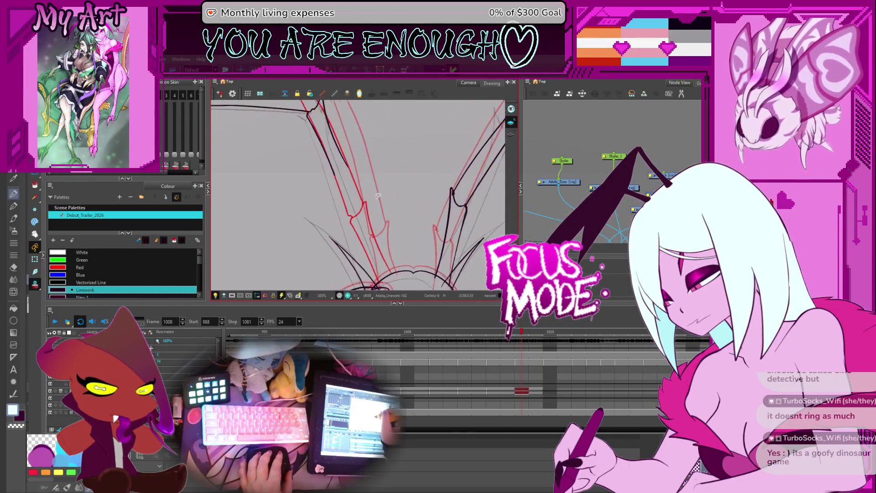
scroll(378, 196, down, 2)
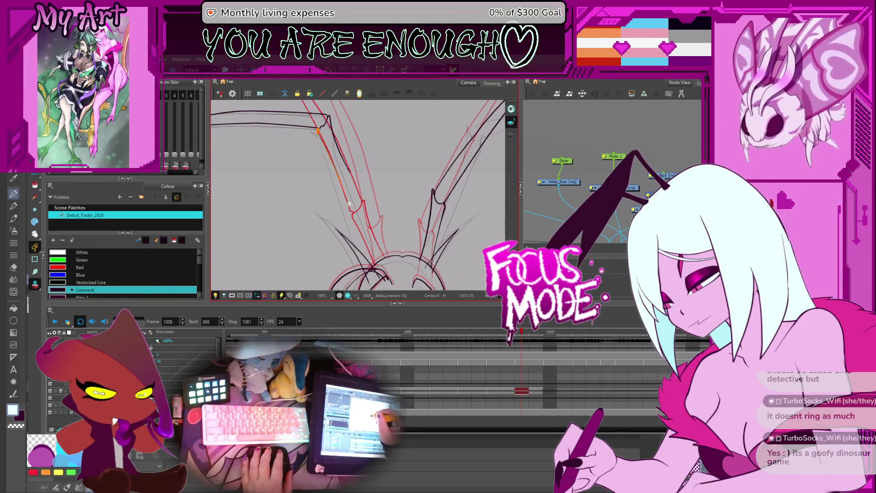
drag(375, 268, 378, 272)
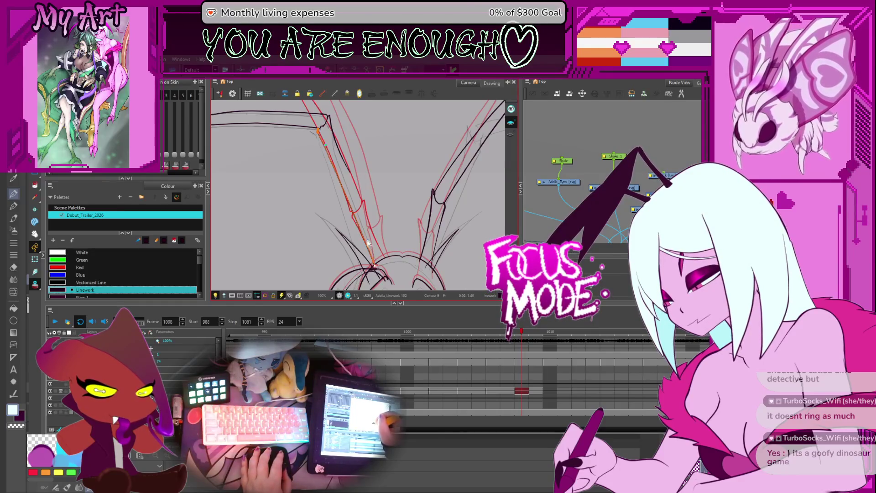
mouse_move(355, 208)
mouse_down()
mouse_move(360, 179)
mouse_move(372, 214)
mouse_up()
drag(329, 116, 350, 172)
drag(386, 260, 392, 268)
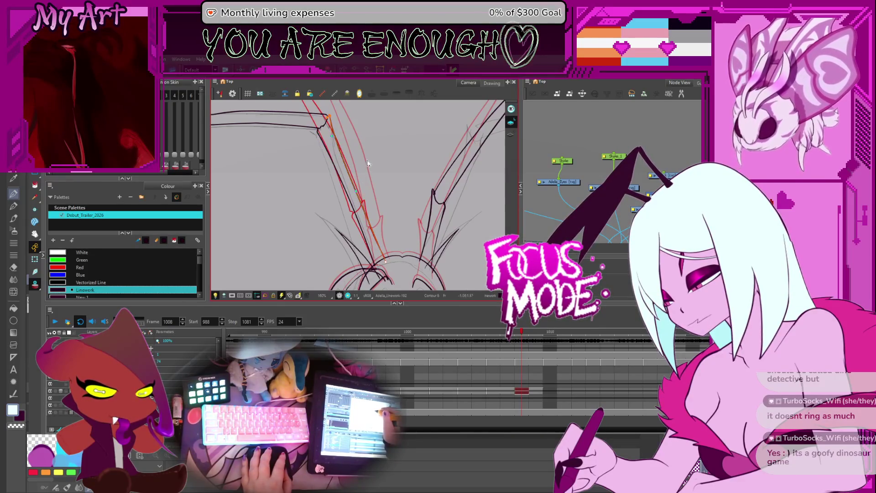
Zoom in and out to check the reshaped left horn against the rough.
scroll(363, 219, down, 3)
scroll(365, 236, up, 2)
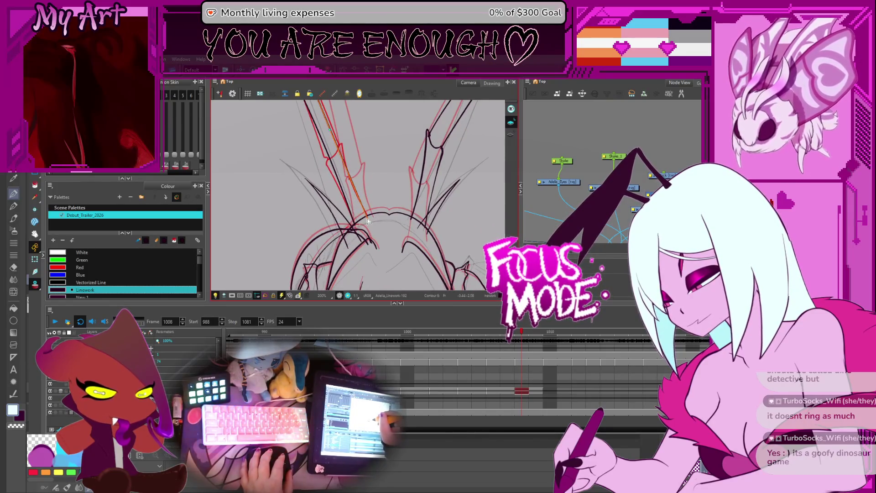
scroll(368, 221, up, 3)
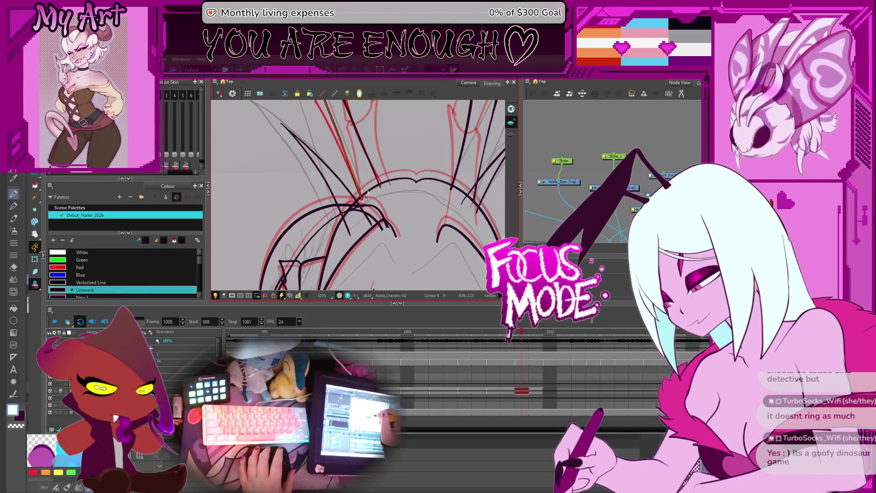
scroll(363, 198, down, 3)
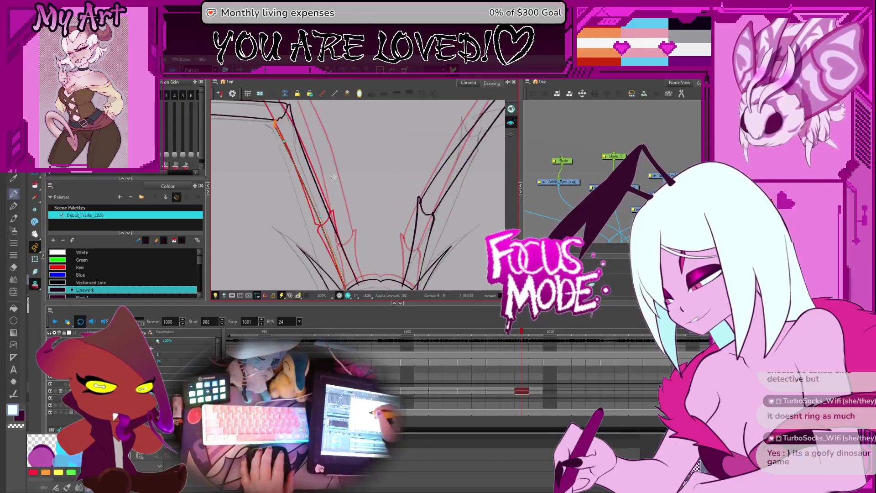
scroll(333, 174, up, 2)
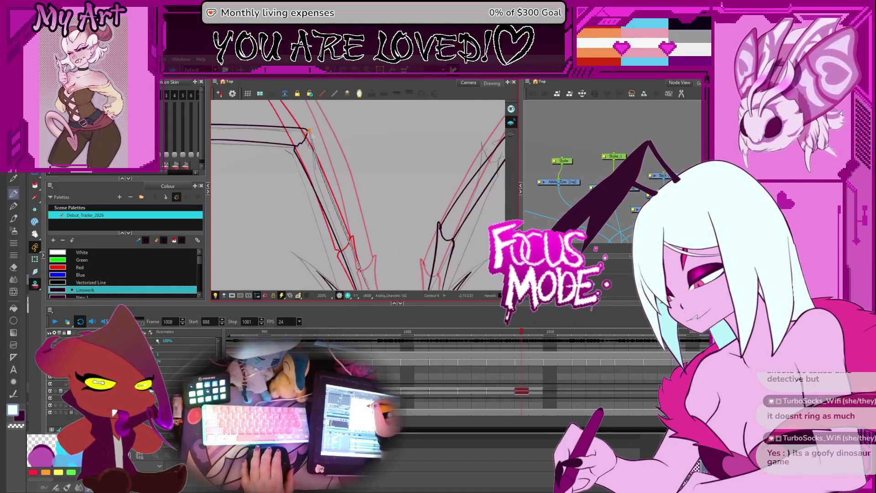
scroll(357, 195, down, 2)
scroll(329, 186, up, 2)
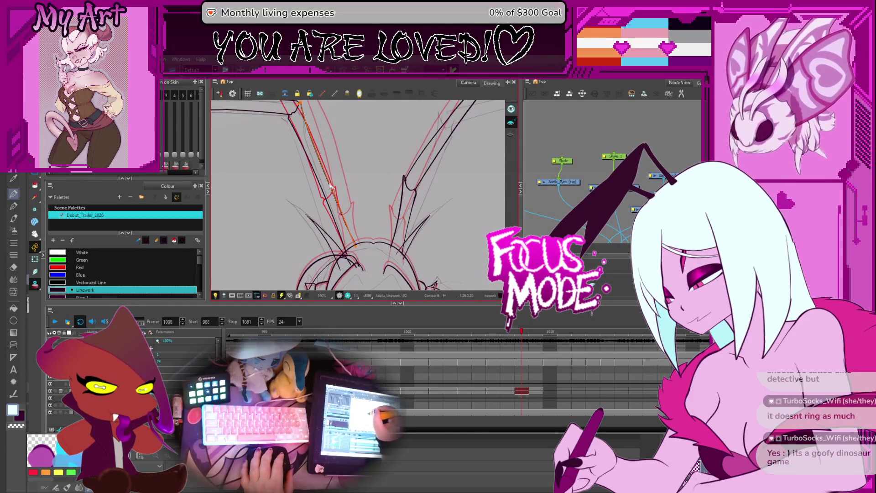
scroll(332, 186, down, 2)
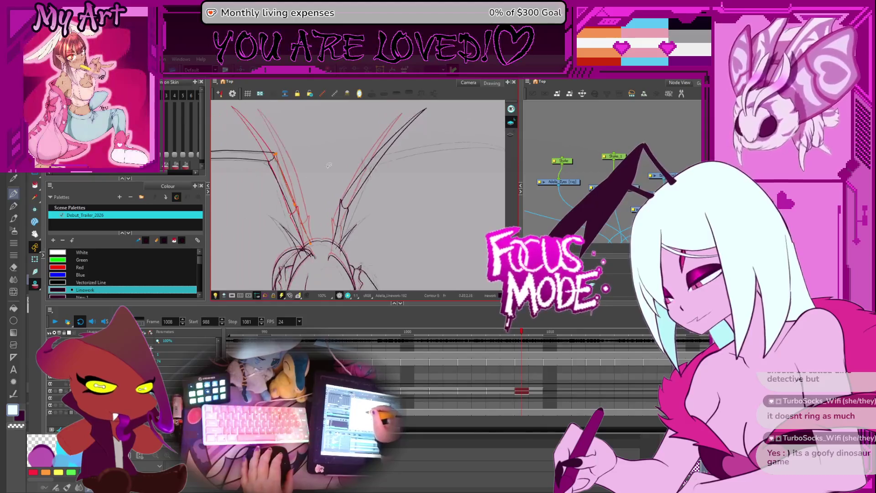
key(space)
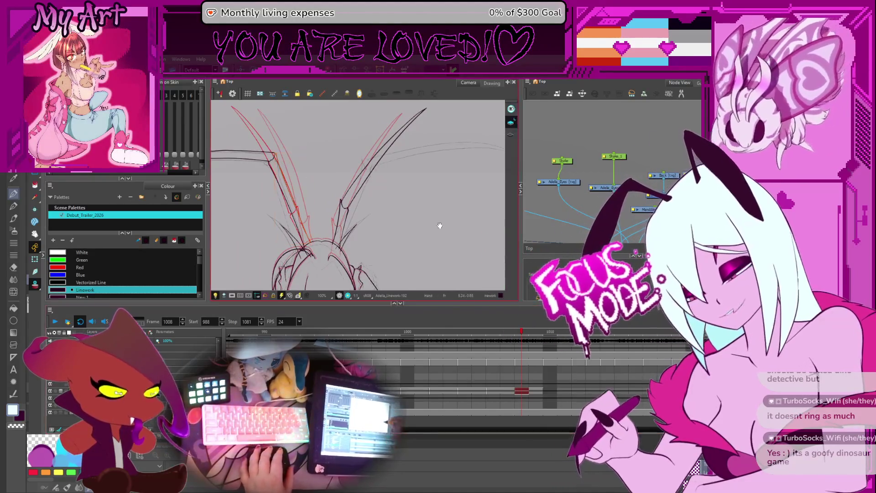
Select the long right horn stroke and rotate it to lie nearly horizontal.
drag(436, 238, 409, 284)
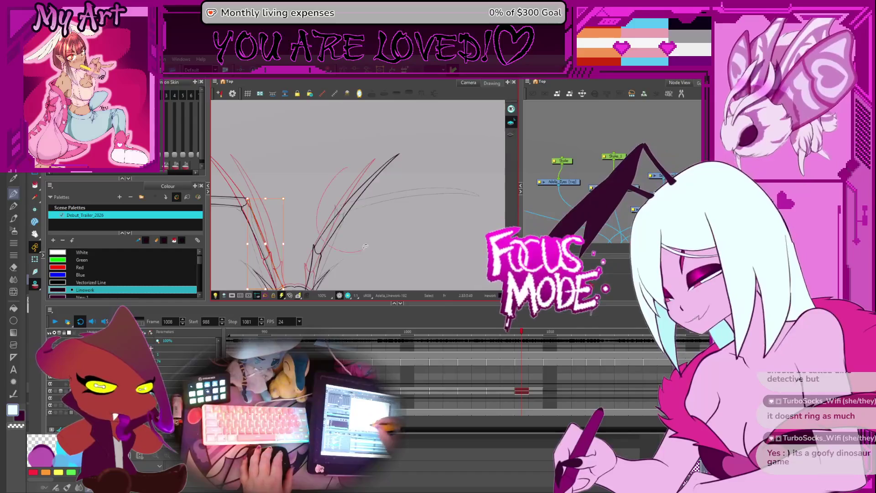
drag(358, 219, 354, 210)
click(331, 221)
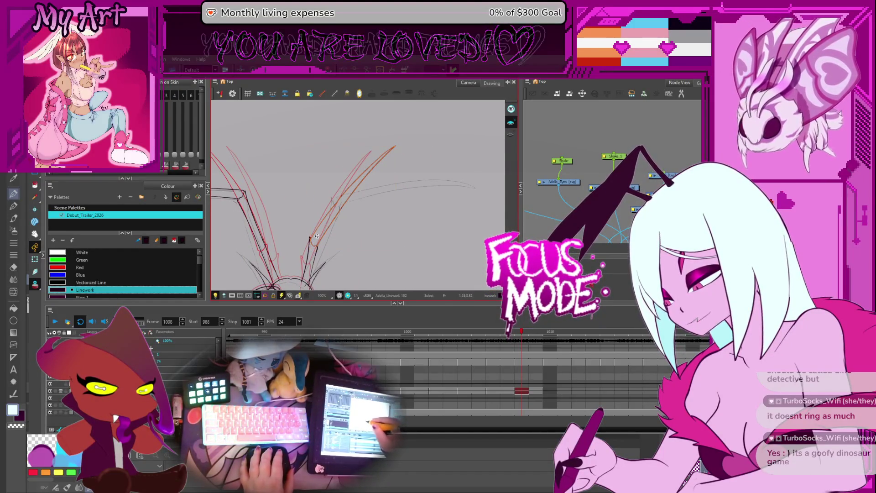
drag(379, 210, 342, 209)
drag(366, 145, 383, 239)
click(343, 234)
Move and tilt the right horn stroke up onto the red guide lines.
drag(361, 196, 363, 195)
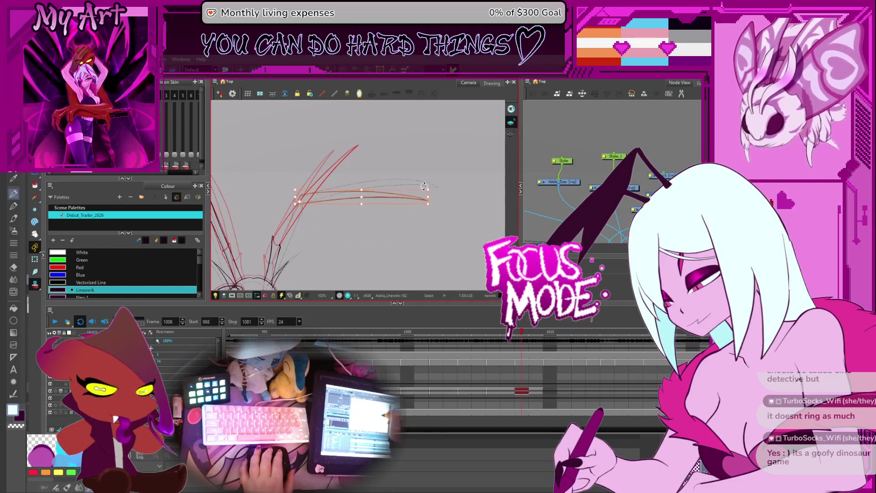
mouse_move(431, 189)
mouse_down()
mouse_move(434, 182)
mouse_move(428, 189)
mouse_up()
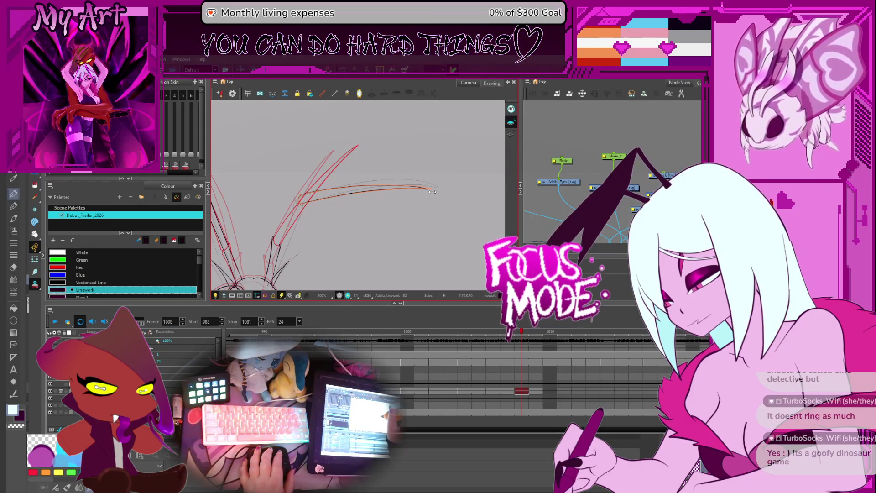
key(Escape)
drag(280, 249, 352, 184)
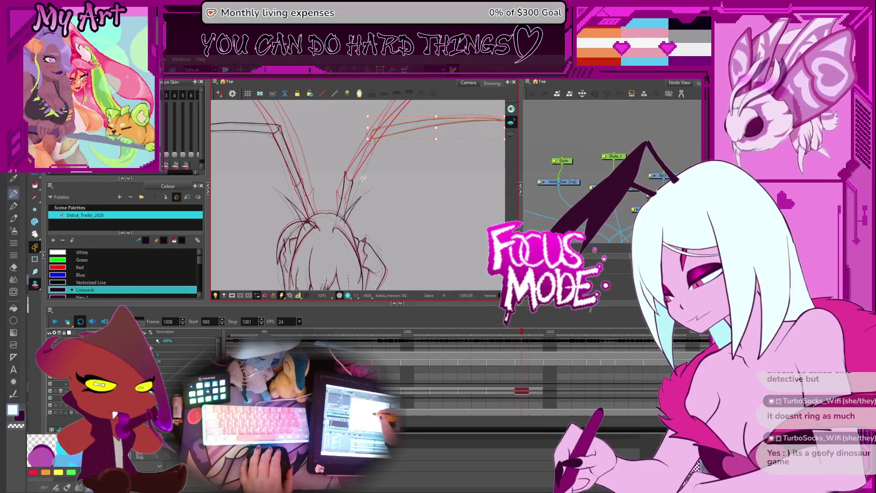
scroll(352, 184, up, 1)
mouse_move(329, 267)
mouse_down()
mouse_move(368, 193)
mouse_move(360, 199)
mouse_up()
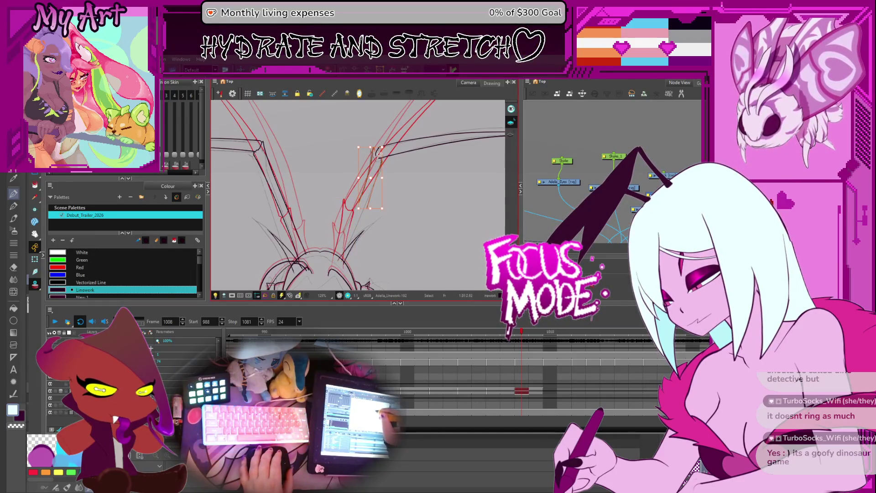
scroll(378, 159, up, 3)
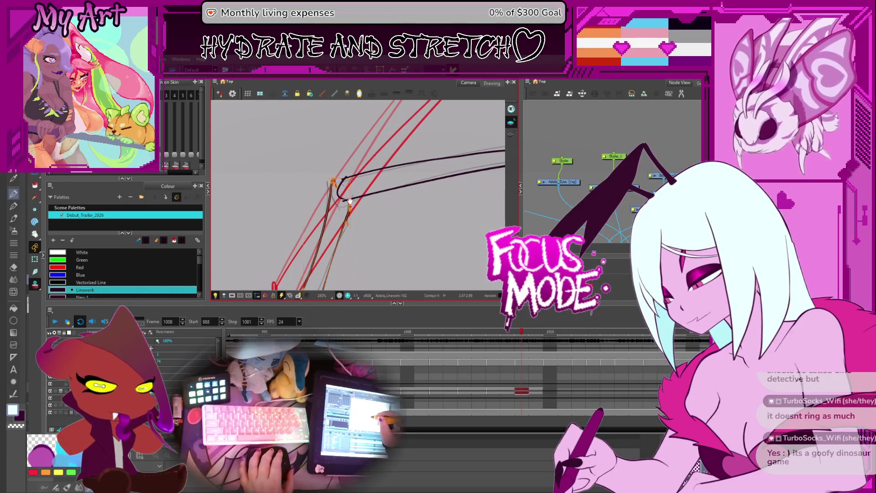
Widen the hook curve at the horn corner and reshape the two long horn strokes.
scroll(359, 199, up, 2)
key(alt+q)
click(332, 205)
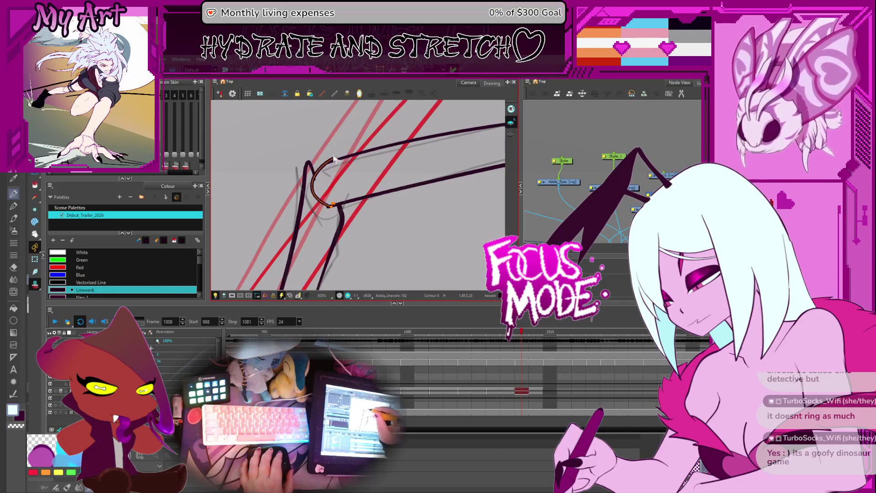
drag(318, 164, 327, 157)
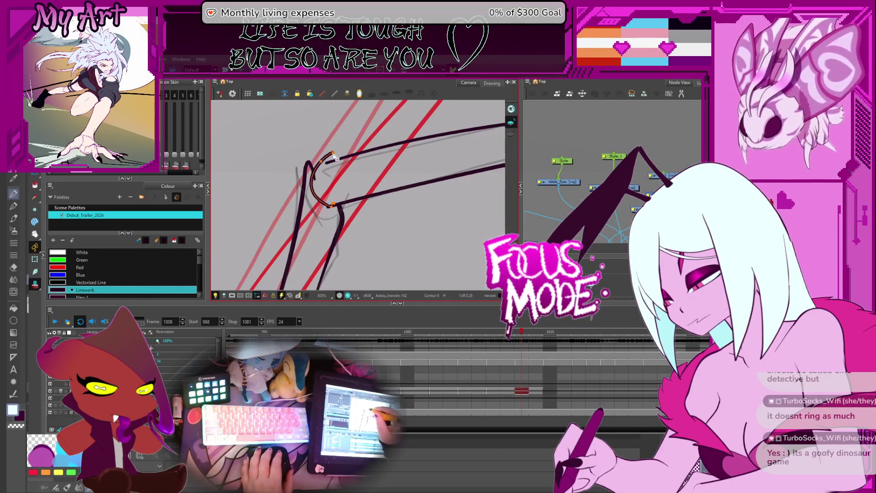
click(330, 163)
click(331, 164)
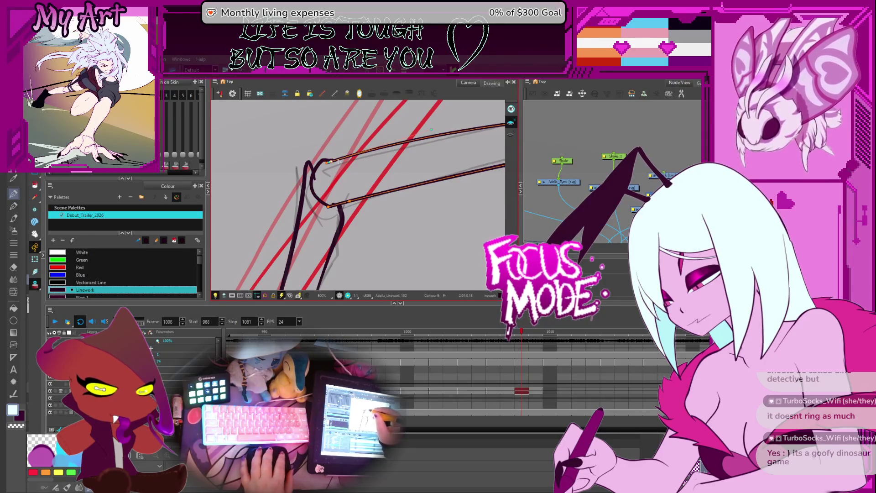
drag(336, 161, 340, 163)
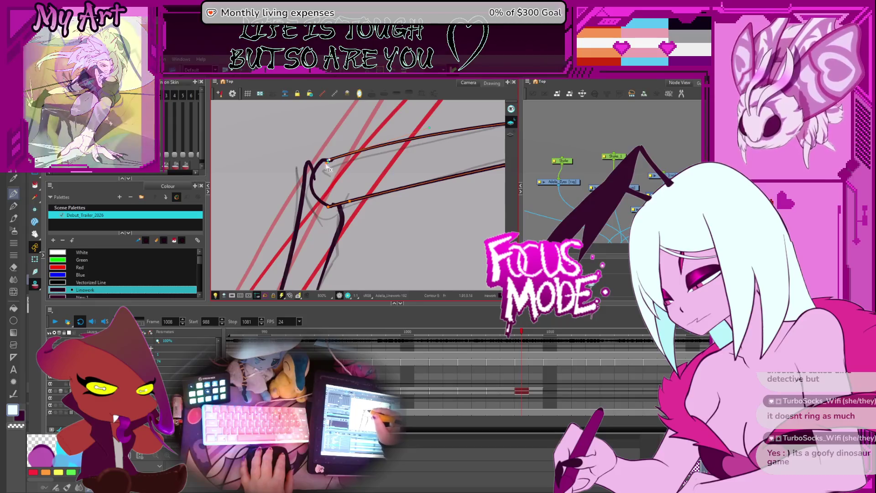
Stretch the black horn stroke and the thin stroke beside it down along the rough.
key(2)
key(2)
key(2)
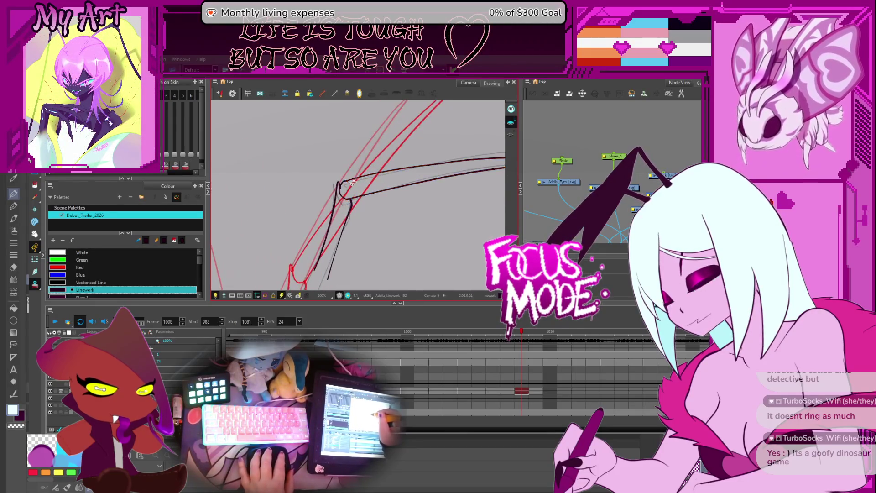
key(1)
key(1)
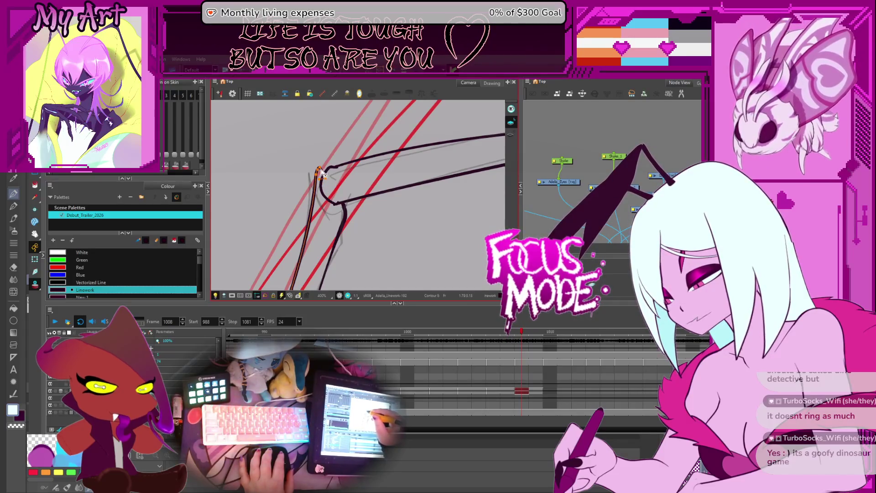
key(2)
key(2)
mouse_move(325, 194)
mouse_down()
mouse_move(320, 160)
mouse_move(361, 214)
mouse_move(351, 237)
mouse_up()
key(1)
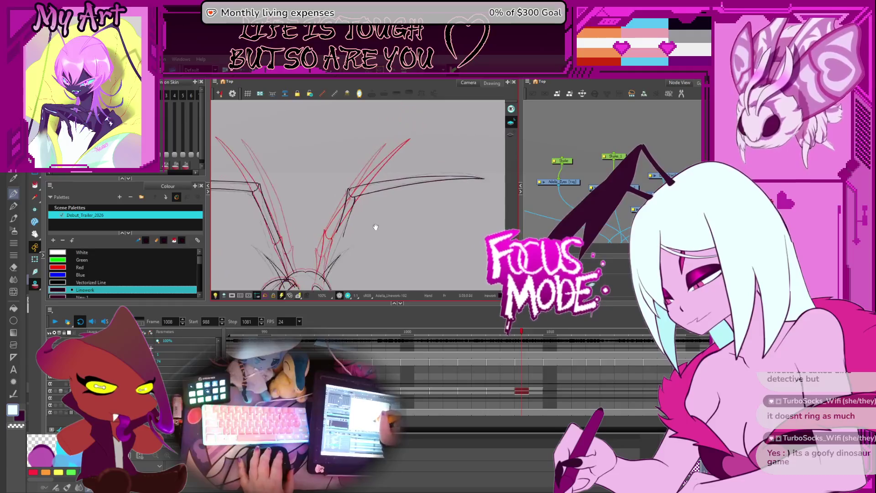
key(2)
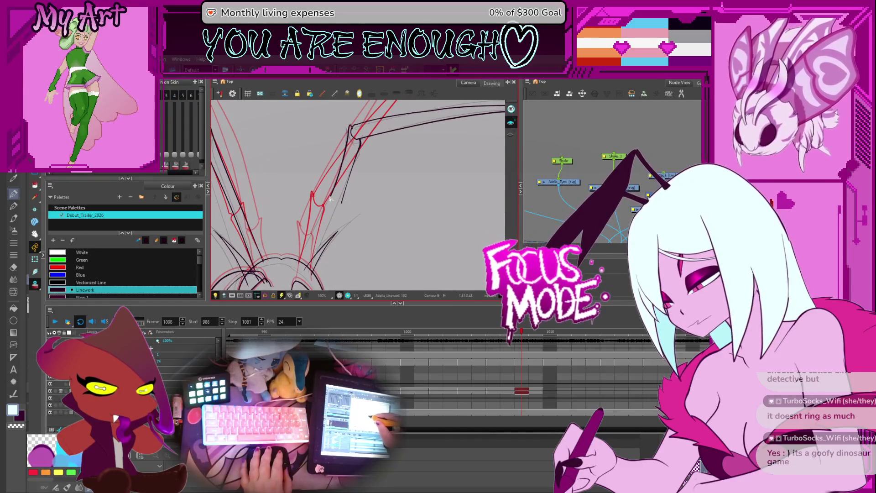
click(332, 199)
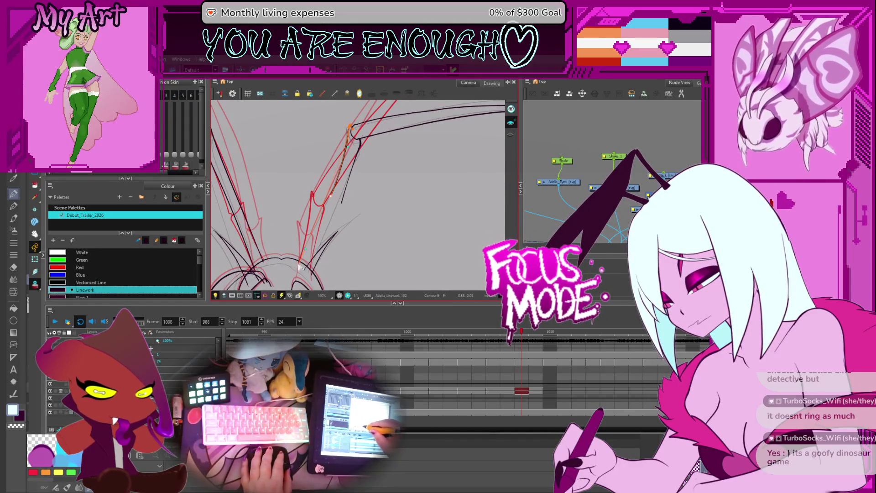
drag(300, 267, 302, 268)
click(343, 204)
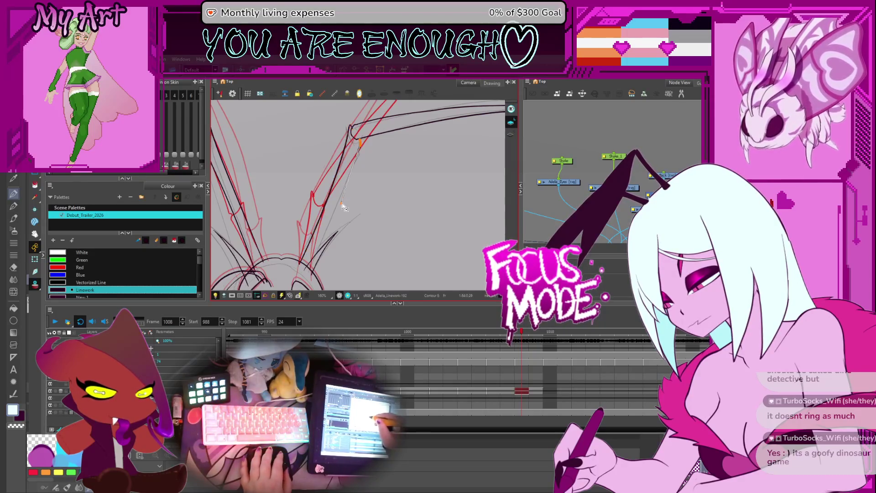
click(308, 273)
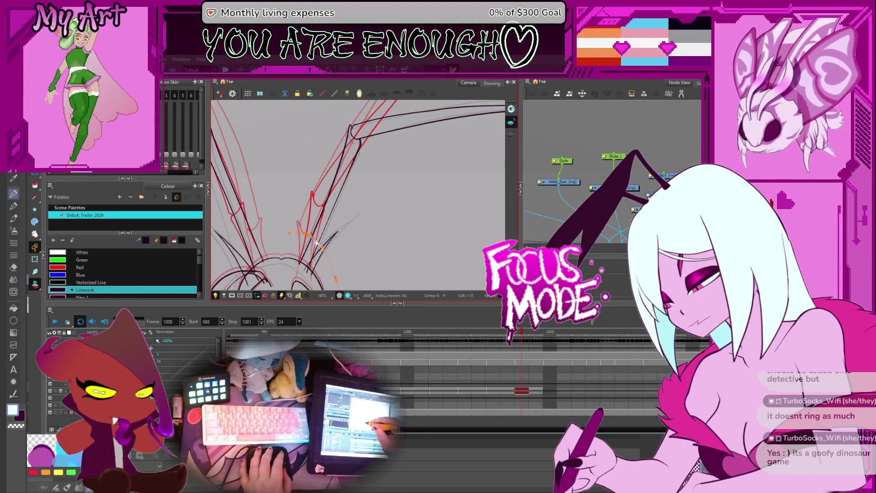
click(308, 267)
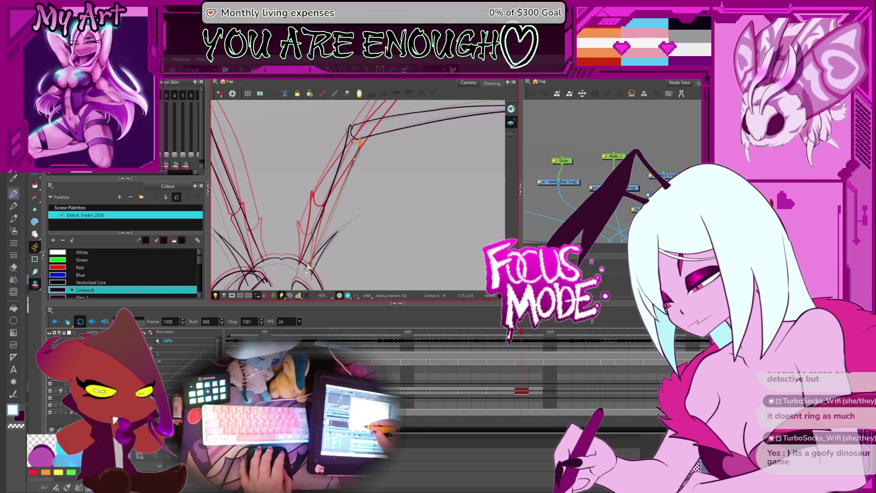
drag(309, 279, 322, 254)
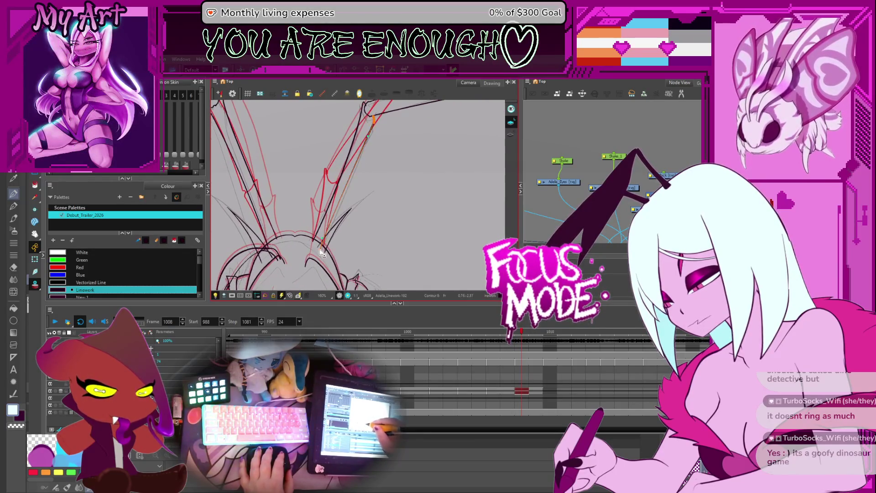
click(313, 245)
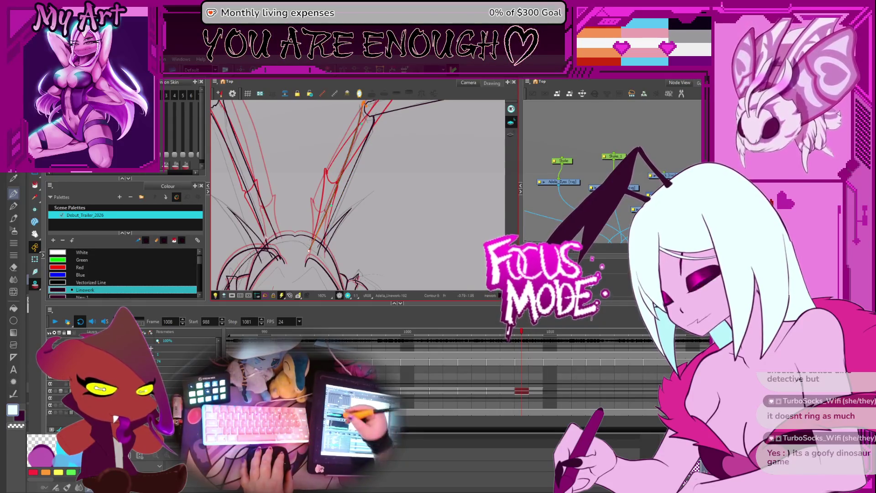
Extend the horn stroke reaching the top down to the horn base.
scroll(309, 250, up, 5)
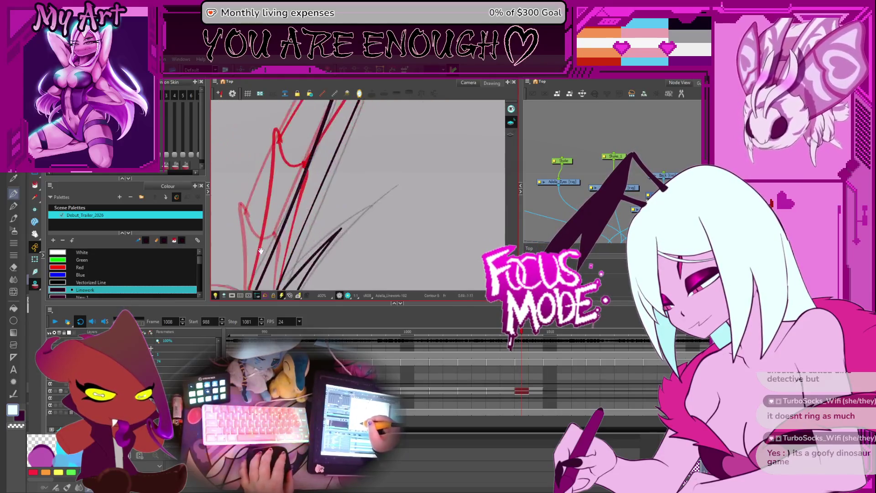
drag(347, 192, 385, 131)
click(291, 191)
mouse_move(292, 190)
mouse_down()
mouse_move(299, 207)
mouse_move(276, 219)
mouse_move(273, 209)
mouse_up()
scroll(273, 209, down, 4)
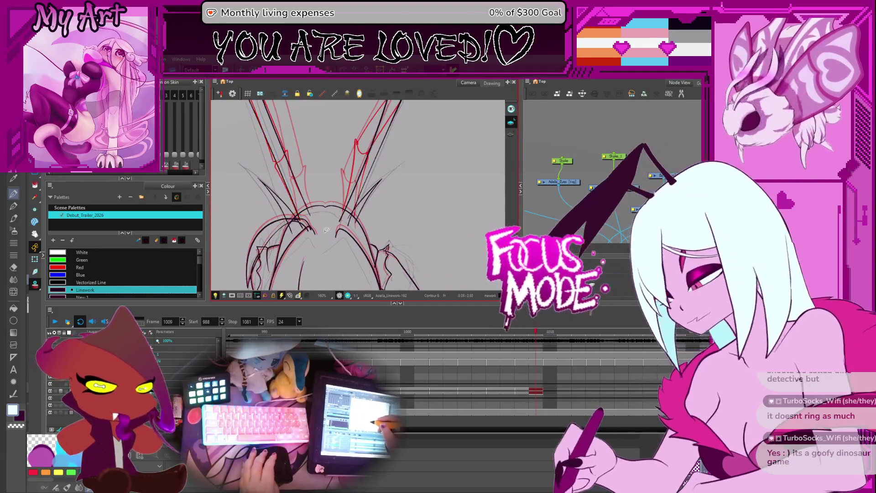
scroll(324, 239, down, 2)
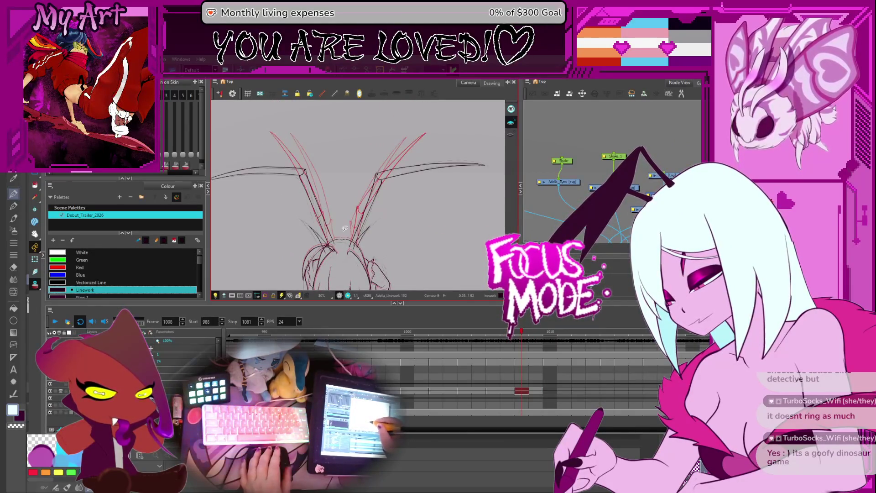
scroll(339, 230, up, 2)
scroll(384, 220, down, 2)
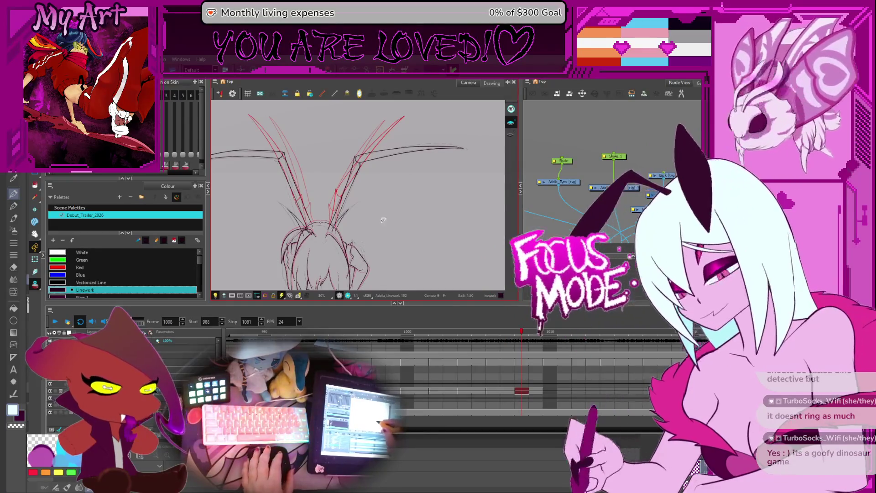
Move the right hair spike stroke up and right onto the red rough.
scroll(384, 220, up, 4)
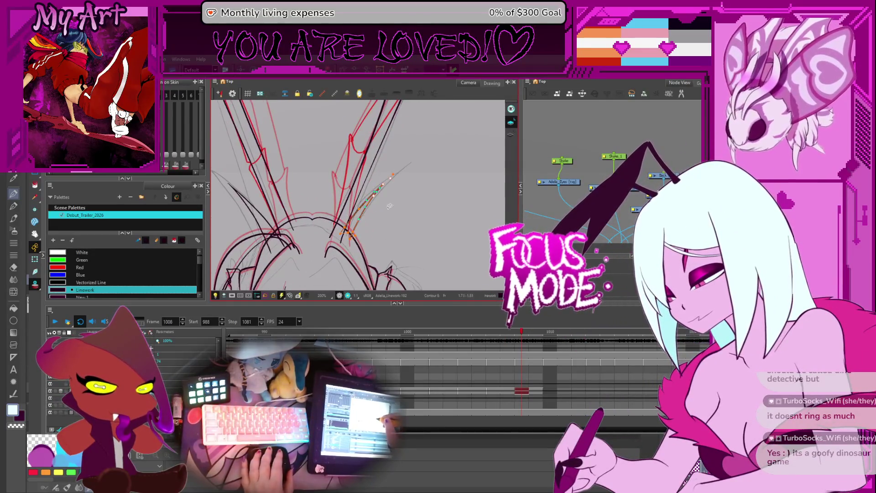
scroll(391, 206, up, 2)
drag(419, 159, 405, 172)
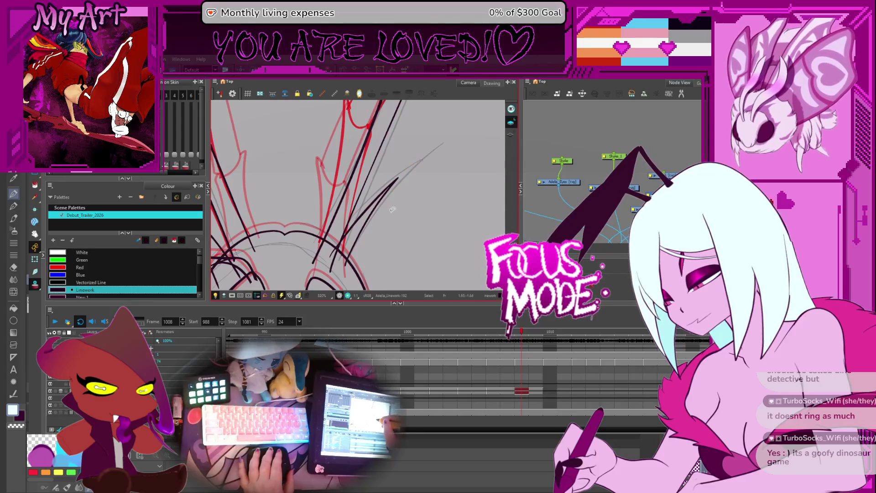
click(396, 182)
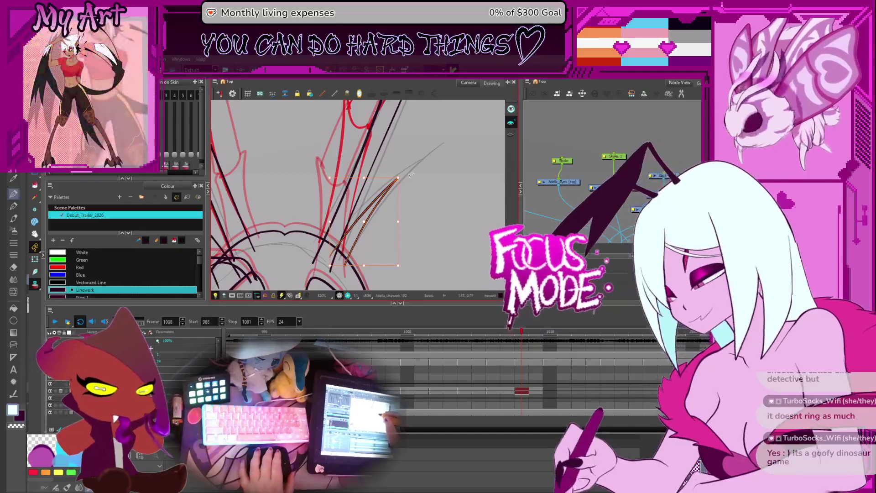
click(385, 193)
drag(386, 193, 402, 187)
click(355, 244)
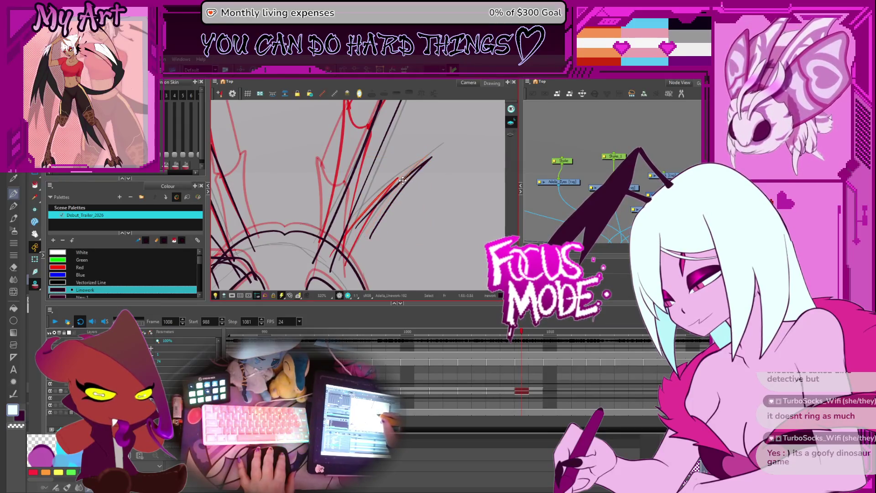
Pull the hair spike's lower tip down-left with the Contour Editor to follow the rough.
click(385, 206)
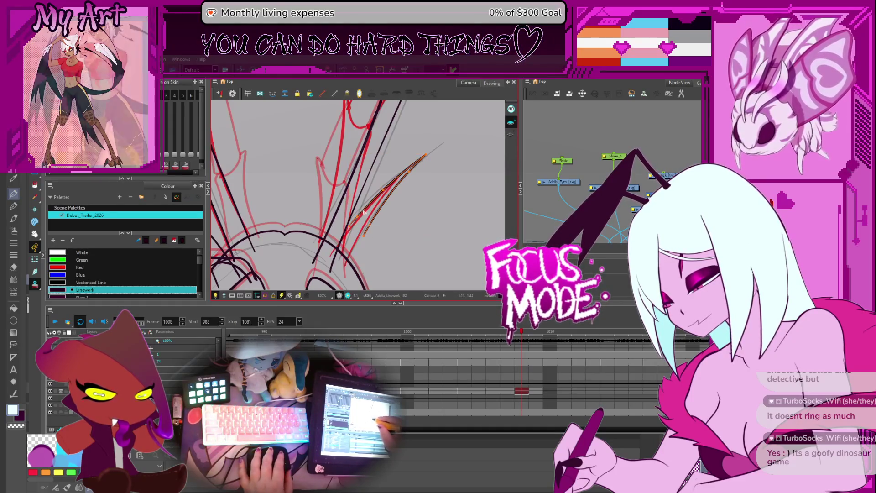
key(alt+q)
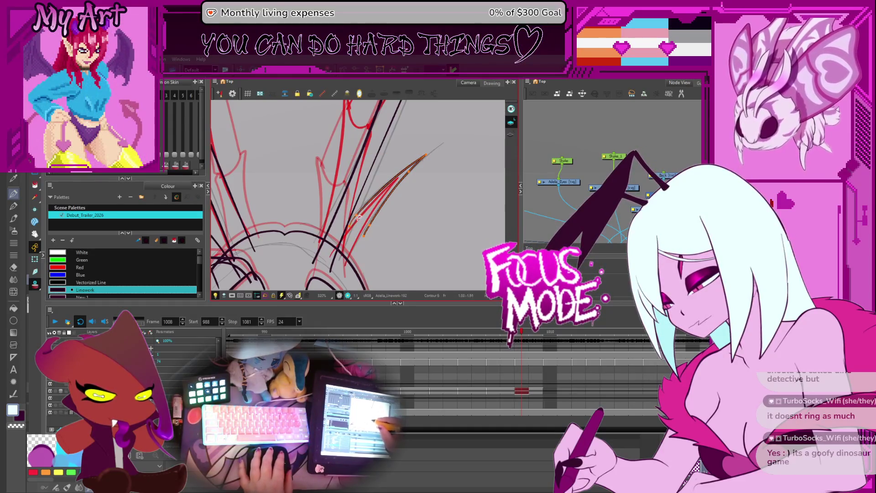
drag(341, 239, 338, 243)
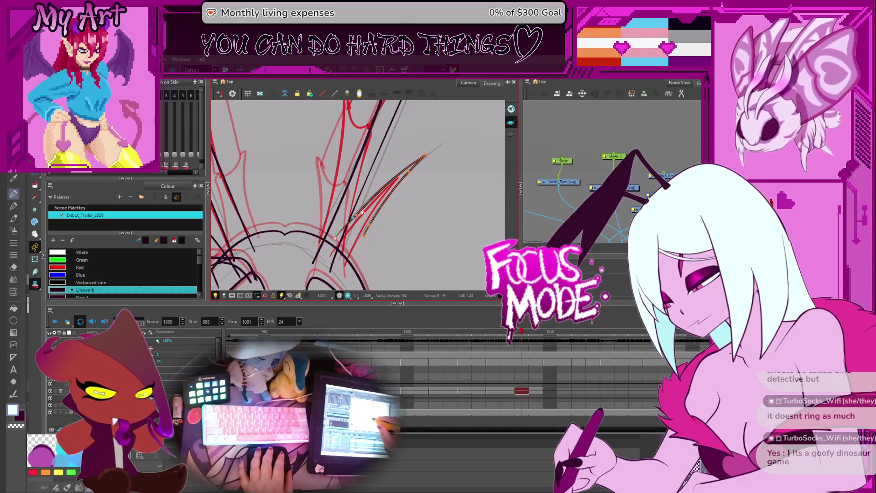
drag(366, 242, 345, 272)
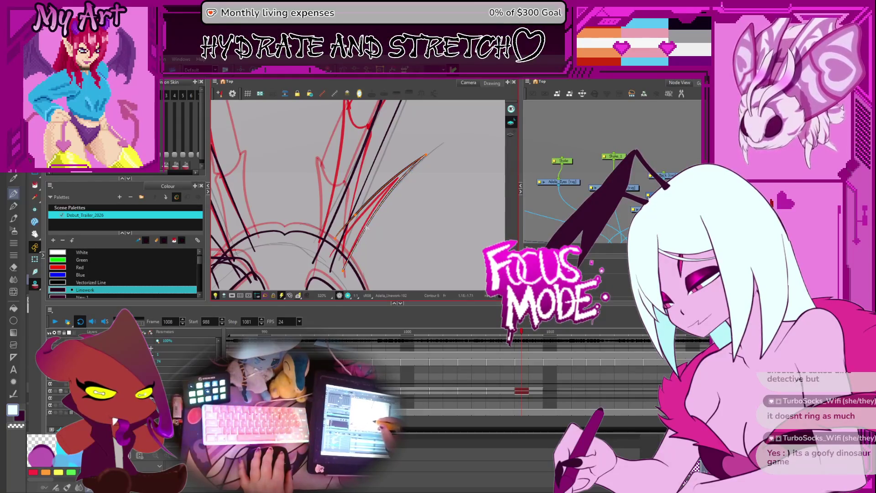
drag(351, 227, 366, 205)
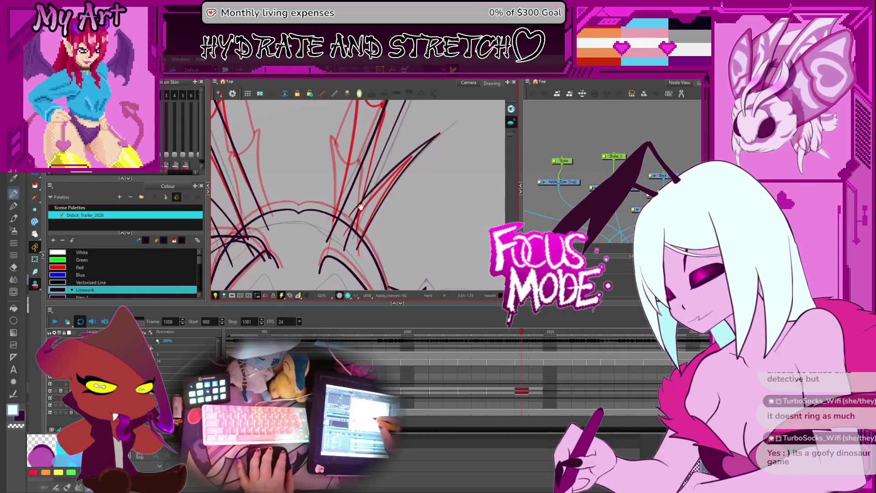
scroll(365, 242, up, 4)
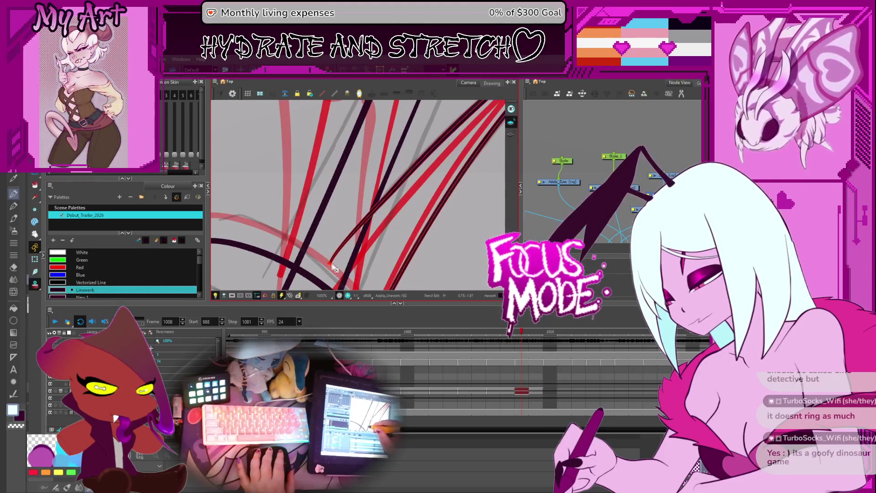
scroll(333, 267, up, 2)
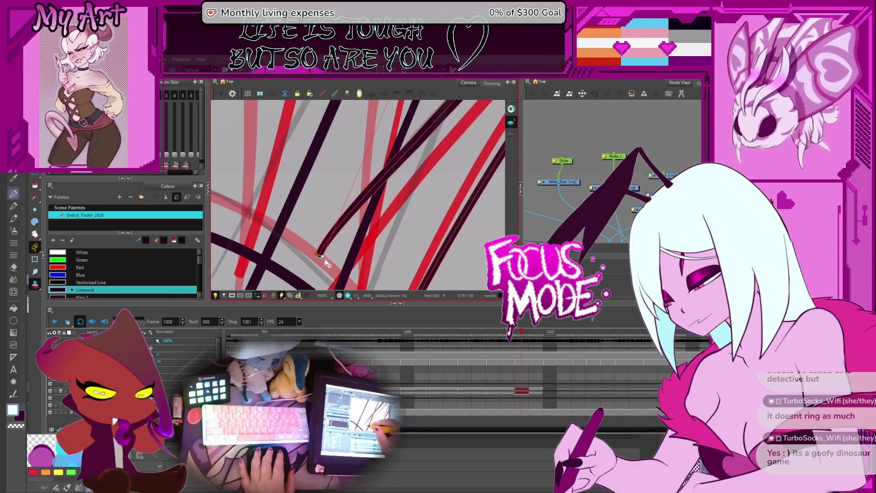
scroll(319, 255, down, 5)
scroll(315, 247, down, 3)
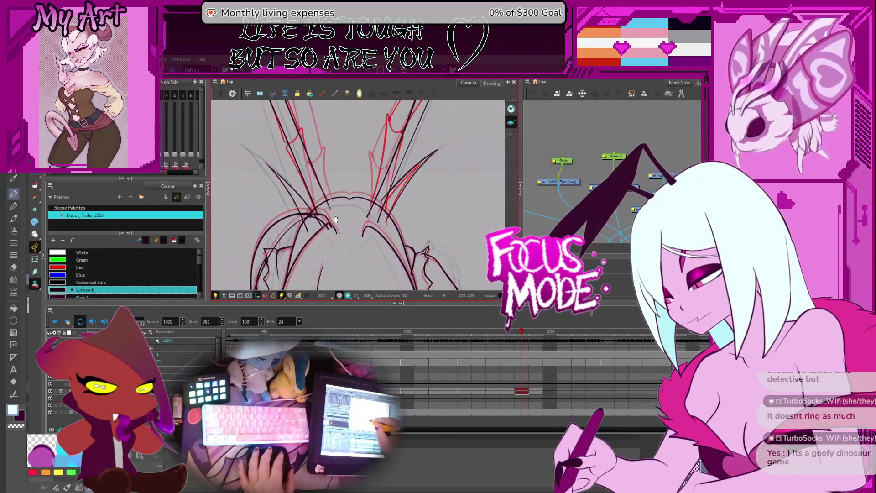
Select the hair strokes at the left horn's base in the Contour Editor and adjust one.
click(301, 185)
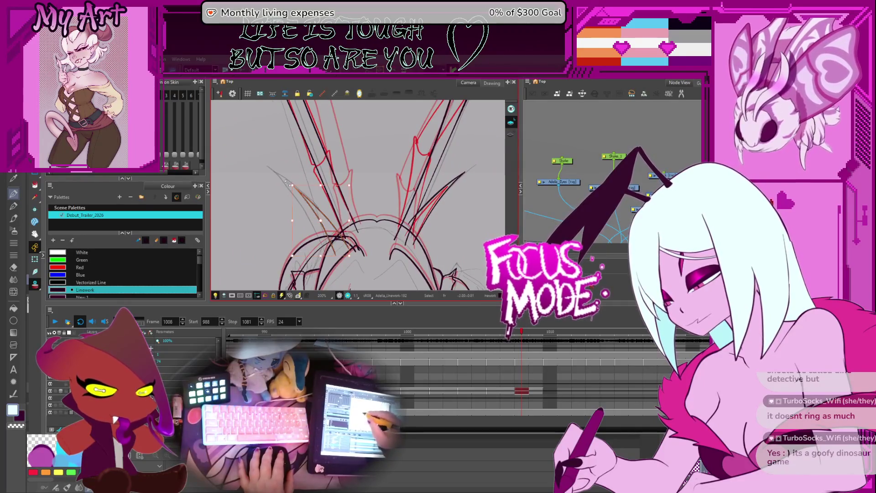
scroll(347, 205, up, 1)
click(381, 185)
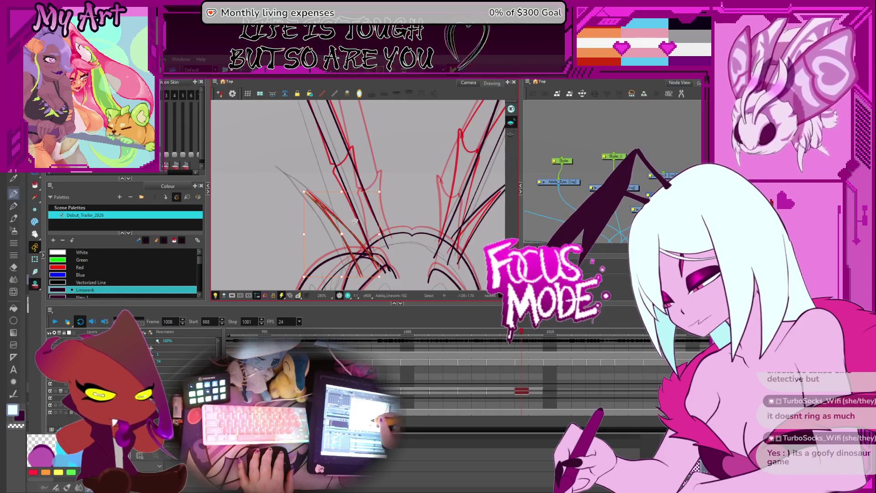
click(324, 206)
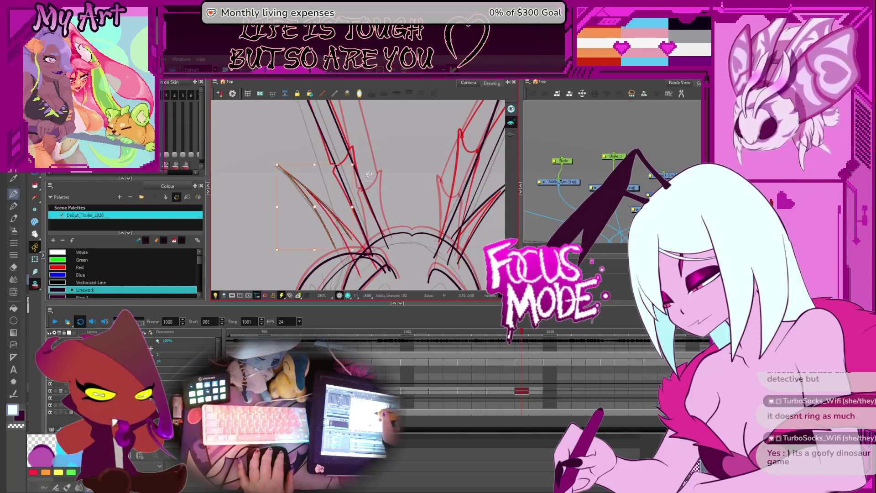
click(338, 215)
drag(335, 222, 342, 196)
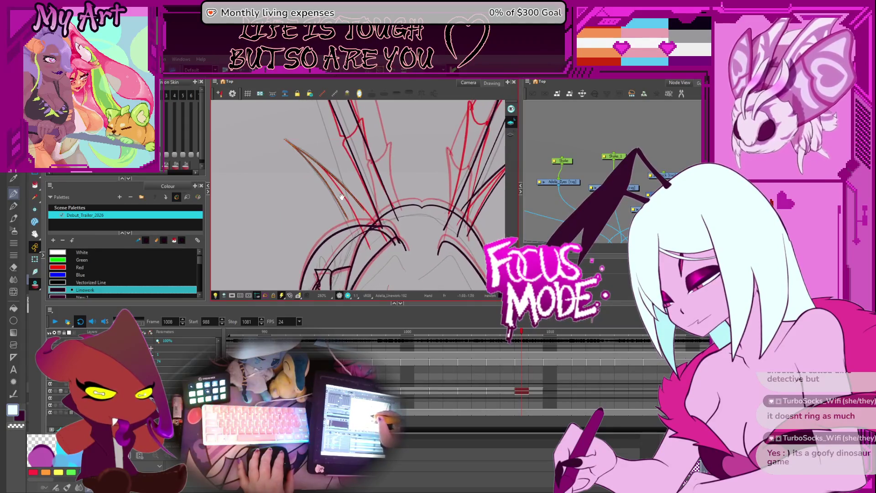
click(356, 230)
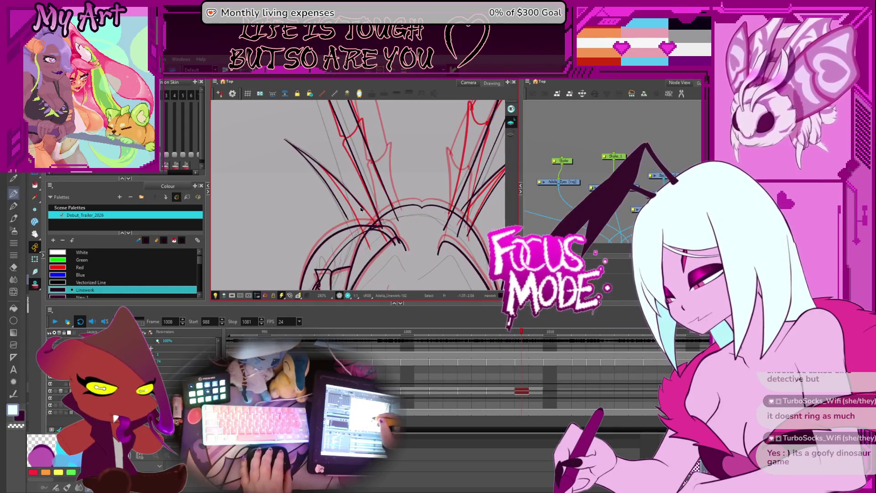
click(382, 233)
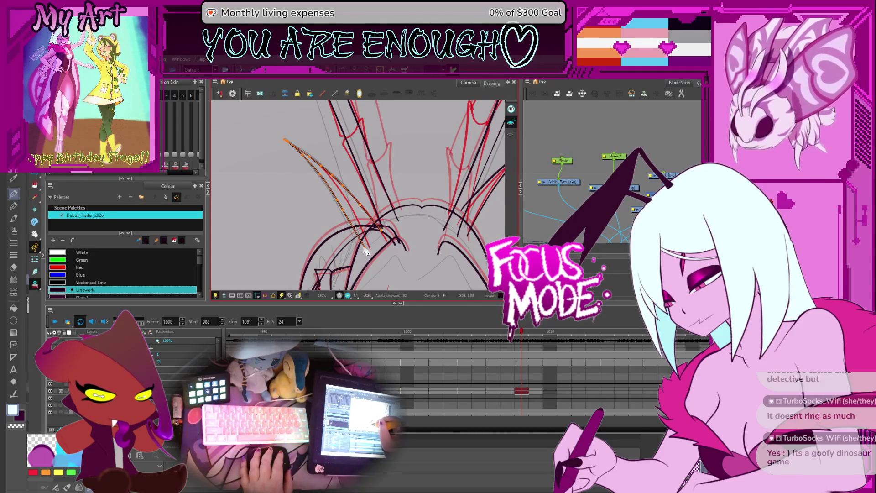
scroll(366, 254, down, 5)
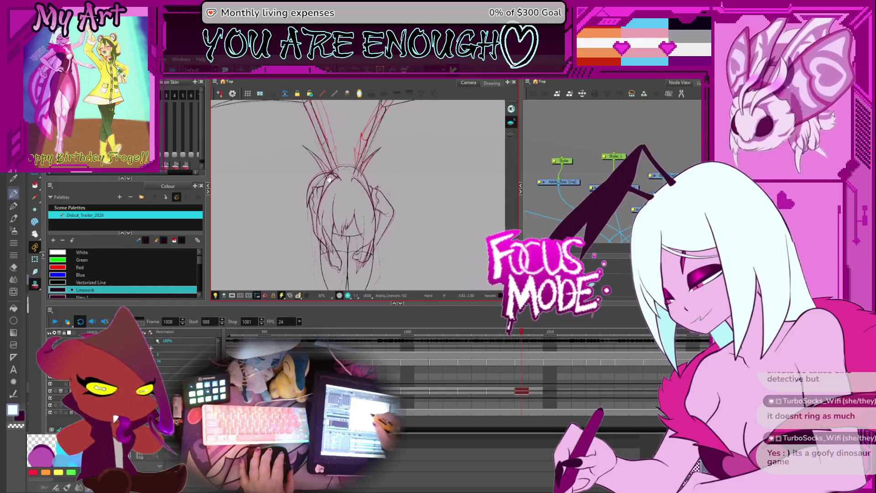
Flip to frame 1007 and back to 1008 to compare the drawings.
key(comma)
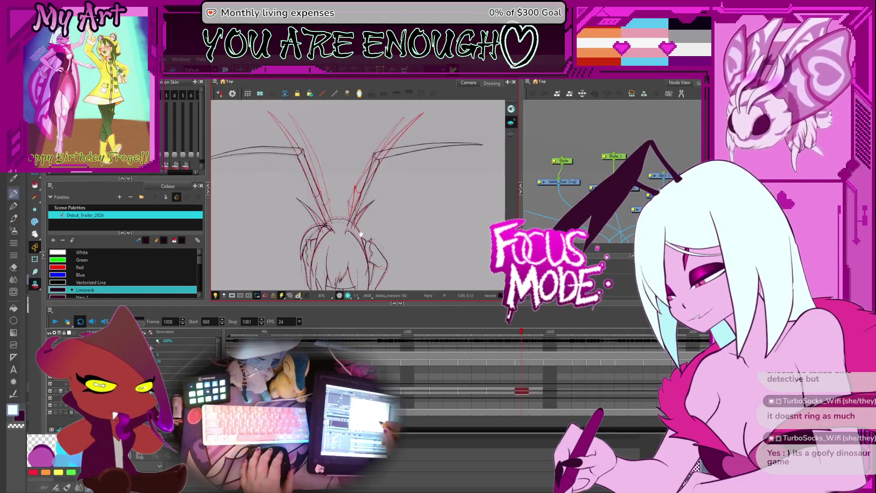
key(period)
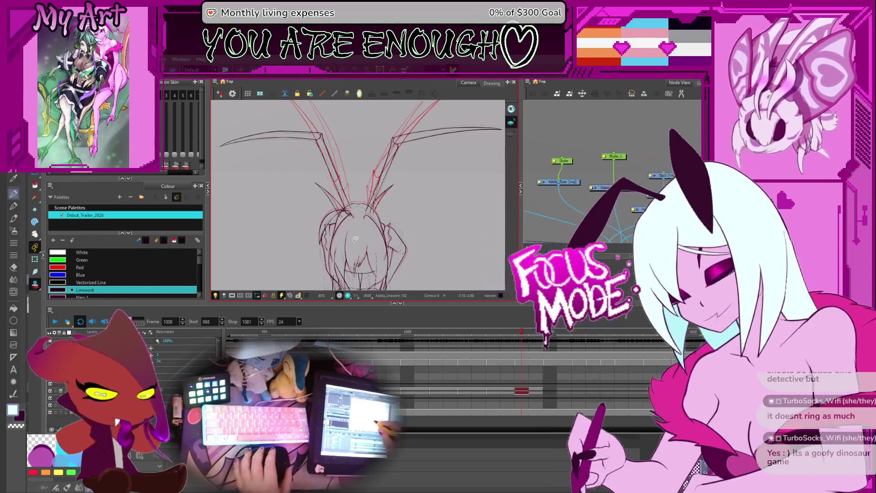
mouse_move(357, 236)
mouse_down()
mouse_move(361, 193)
mouse_move(339, 213)
mouse_up()
Box-select the left hair strokes and nudge them slightly lower.
key(2)
key(2)
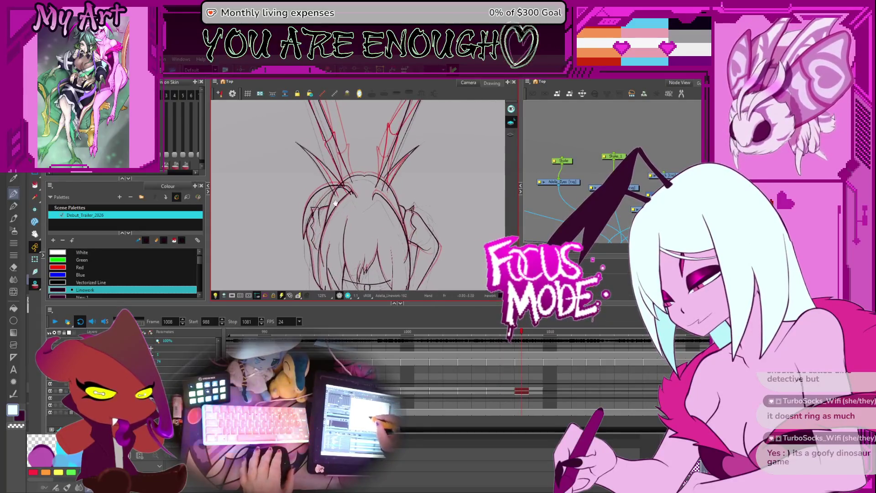
key(alt+s)
drag(299, 255, 371, 190)
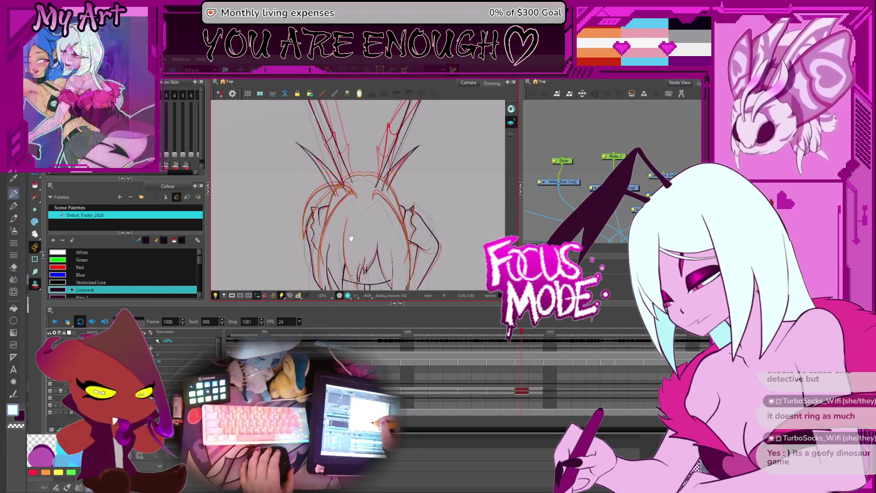
scroll(347, 182, down, 3)
drag(354, 199, 364, 170)
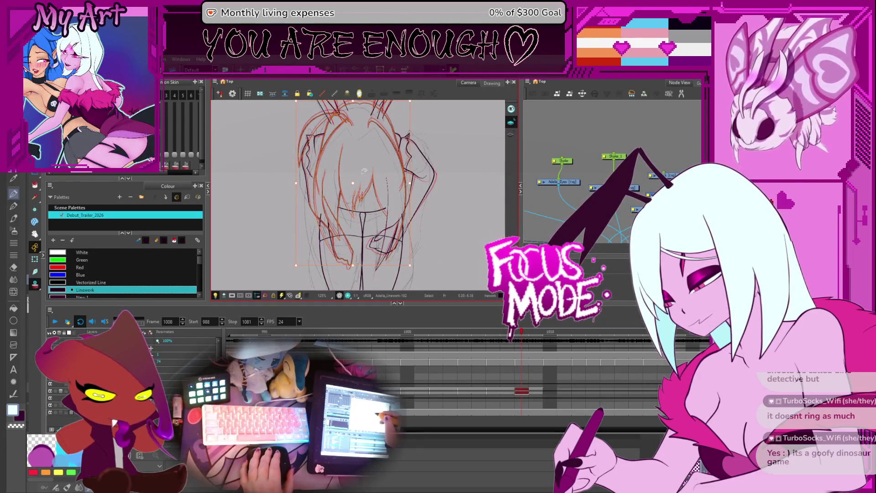
key(2)
key(2)
key(2)
key(space)
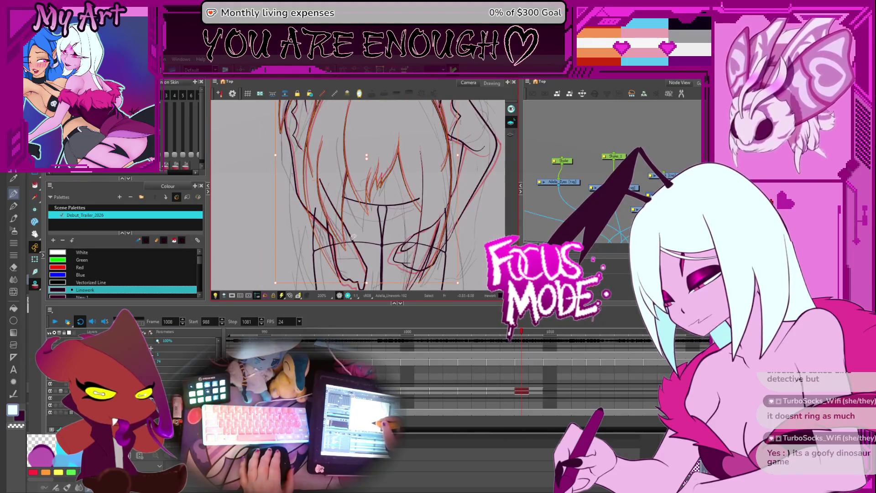
mouse_move(343, 182)
mouse_down()
mouse_move(326, 165)
mouse_move(336, 184)
mouse_move(312, 180)
mouse_up()
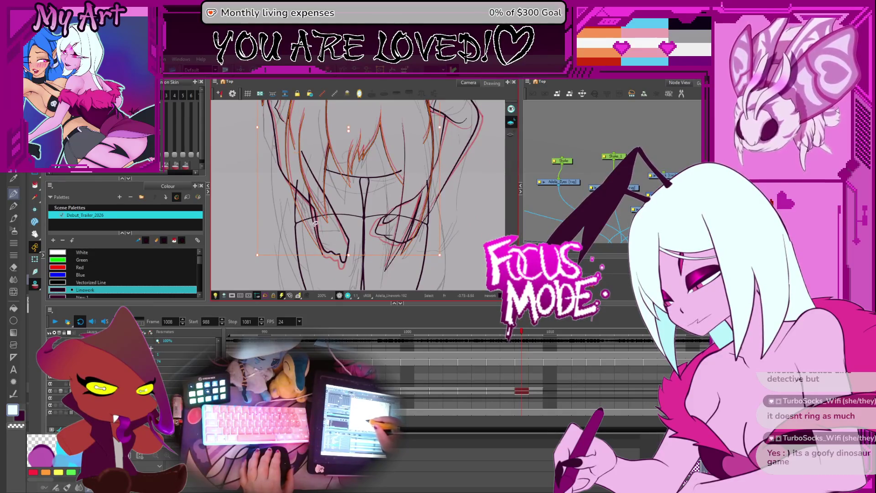
drag(319, 224, 293, 225)
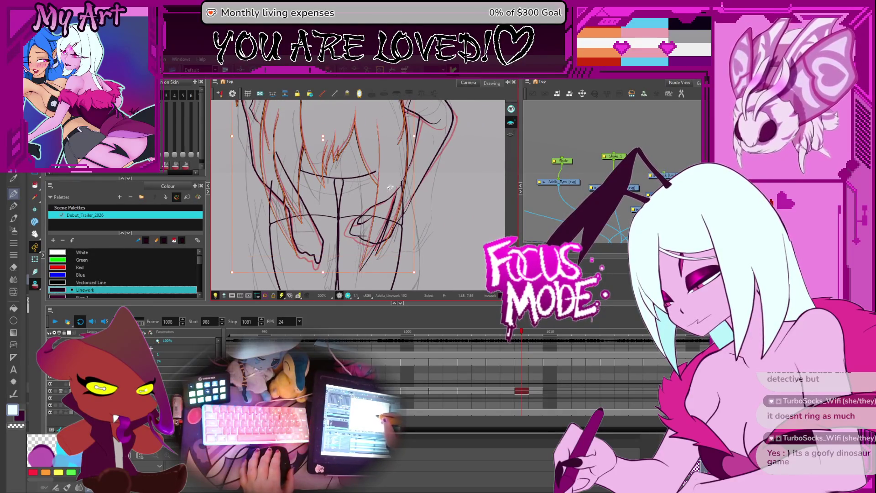
drag(341, 206, 369, 213)
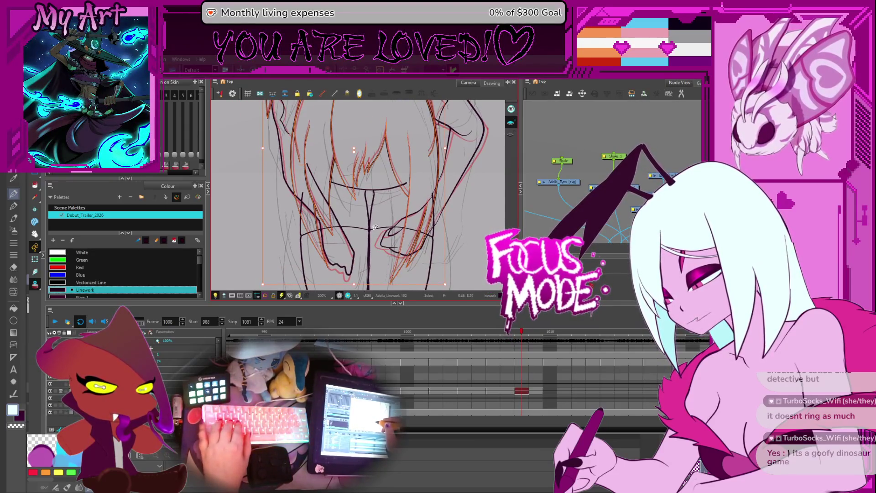
drag(366, 176, 386, 235)
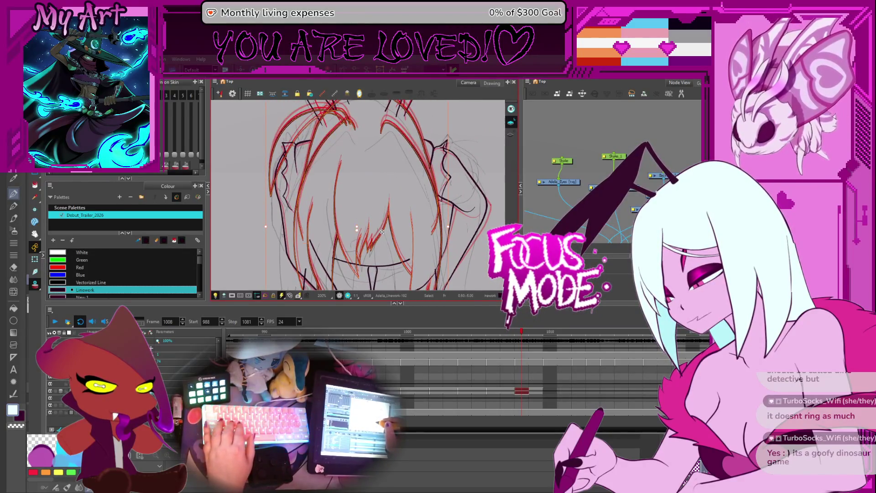
mouse_move(369, 184)
mouse_down()
mouse_move(365, 210)
mouse_move(320, 191)
mouse_move(301, 201)
mouse_move(329, 201)
mouse_up()
scroll(301, 201, up, 2)
Select the wavy hair contours in turn to show their edit points.
click(337, 205)
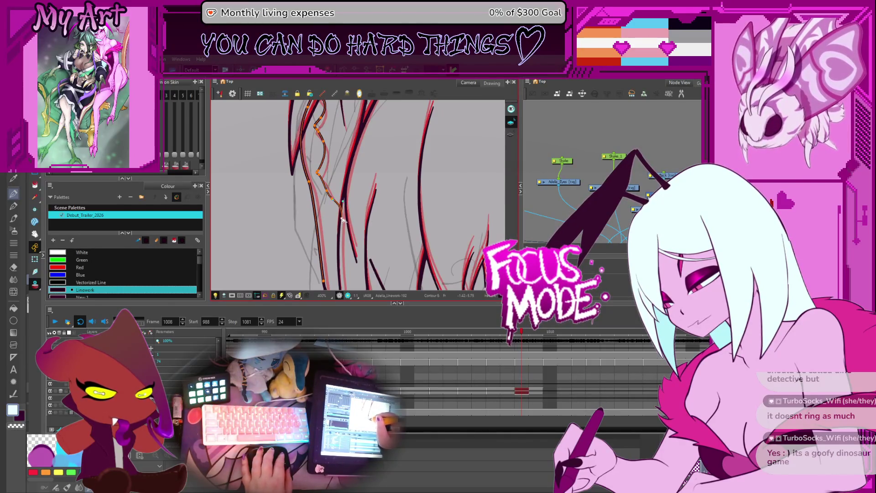
scroll(347, 219, up, 3)
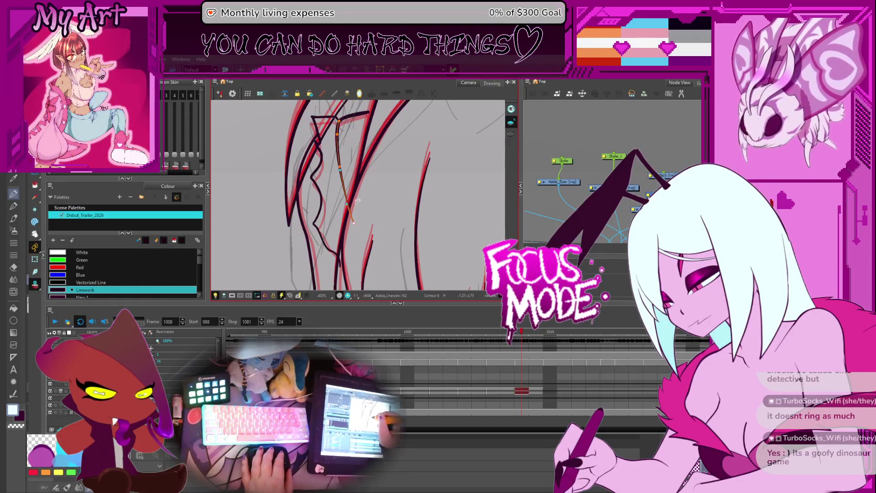
scroll(348, 174, down, 4)
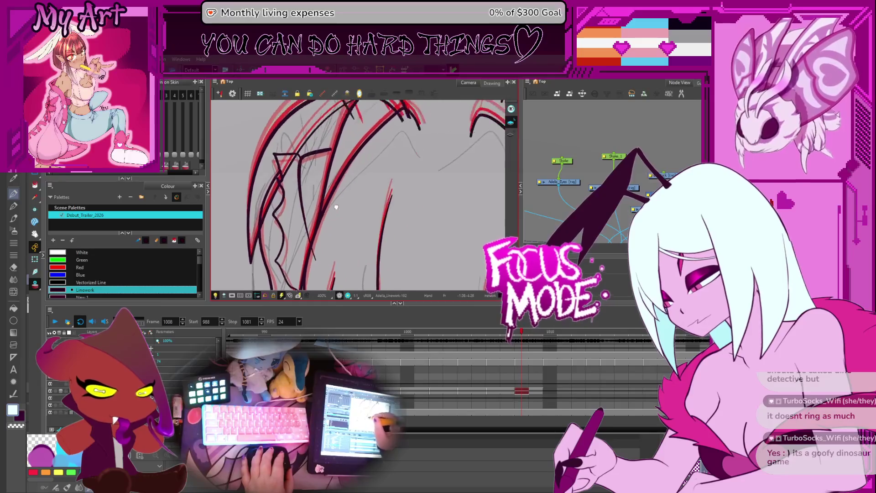
scroll(342, 199, up, 2)
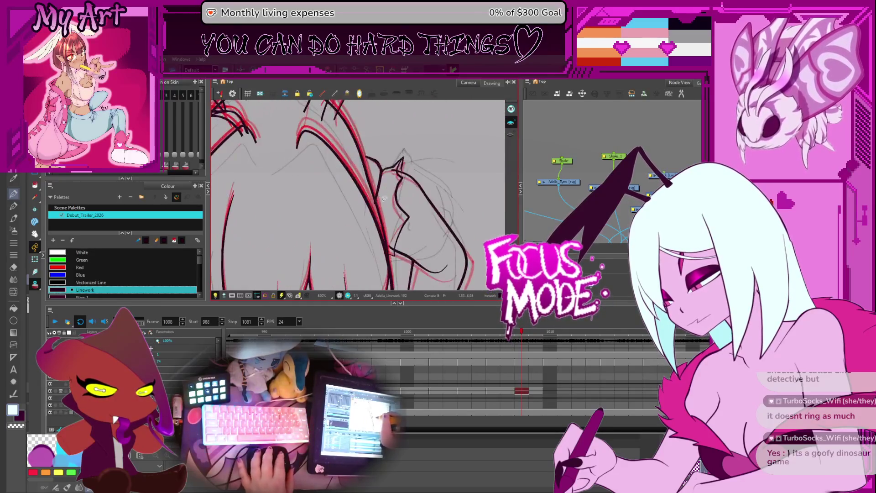
mouse_move(353, 246)
mouse_down()
mouse_move(327, 235)
mouse_move(343, 227)
mouse_up()
drag(355, 179, 337, 162)
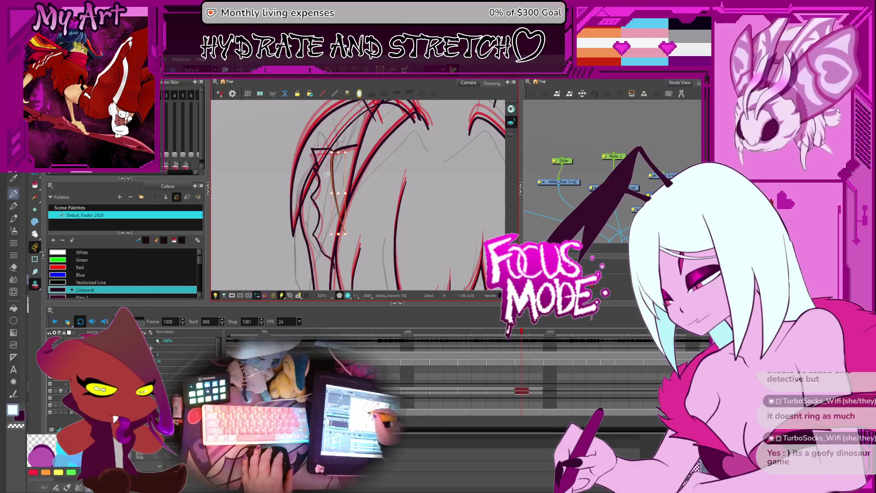
click(318, 217)
drag(335, 223, 330, 221)
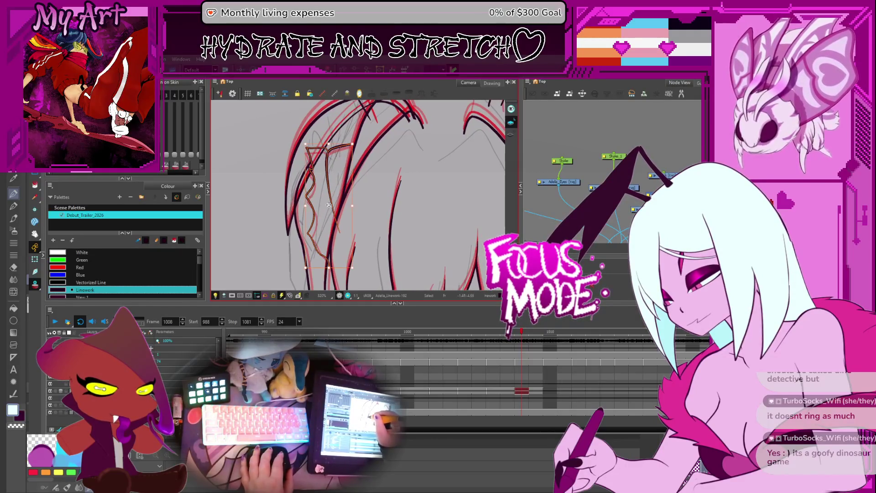
click(358, 138)
click(358, 138)
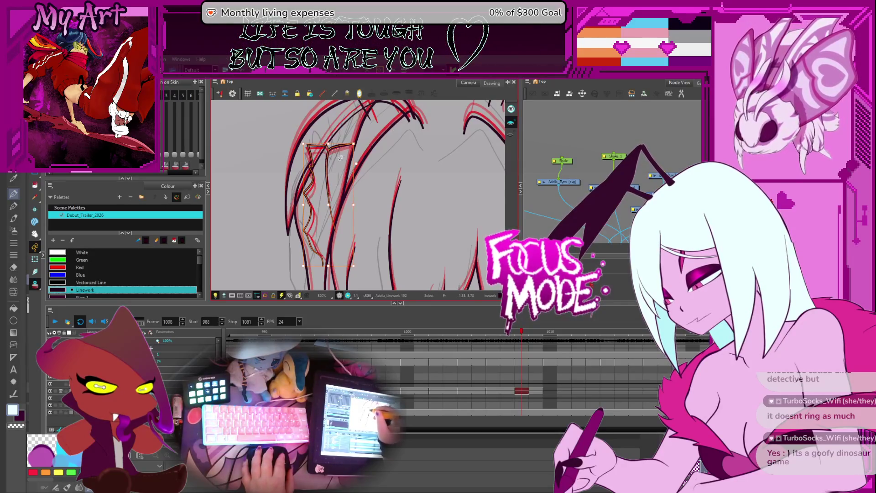
click(338, 147)
click(337, 148)
scroll(334, 182, down, 2)
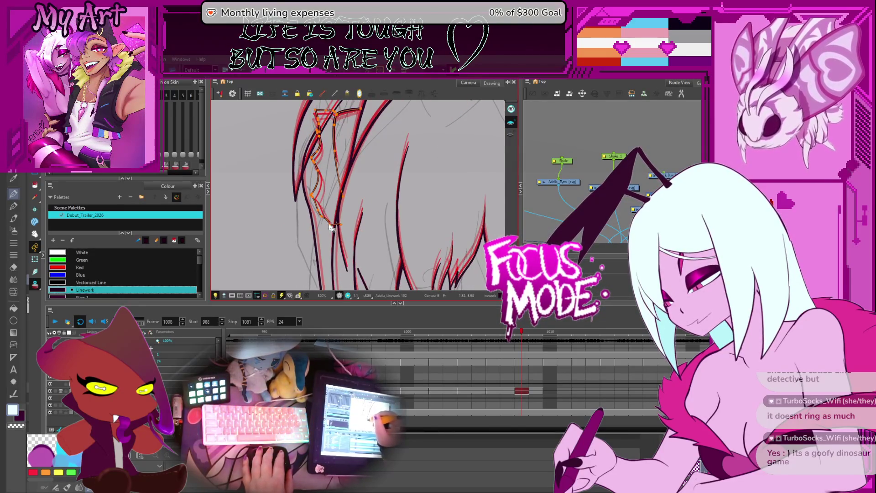
scroll(325, 205, up, 3)
Reshape a black hair strand so it matches the red rough line.
mouse_move(325, 204)
mouse_down()
mouse_move(349, 215)
mouse_move(367, 201)
mouse_move(258, 221)
mouse_up()
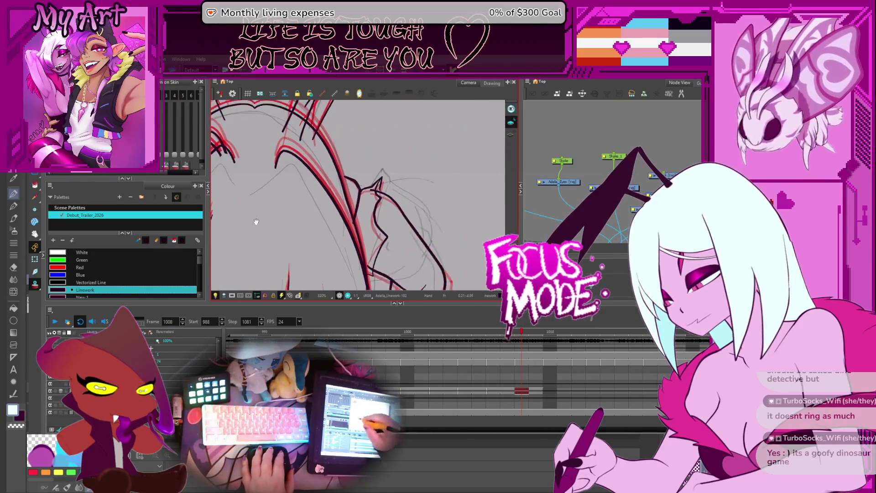
click(361, 183)
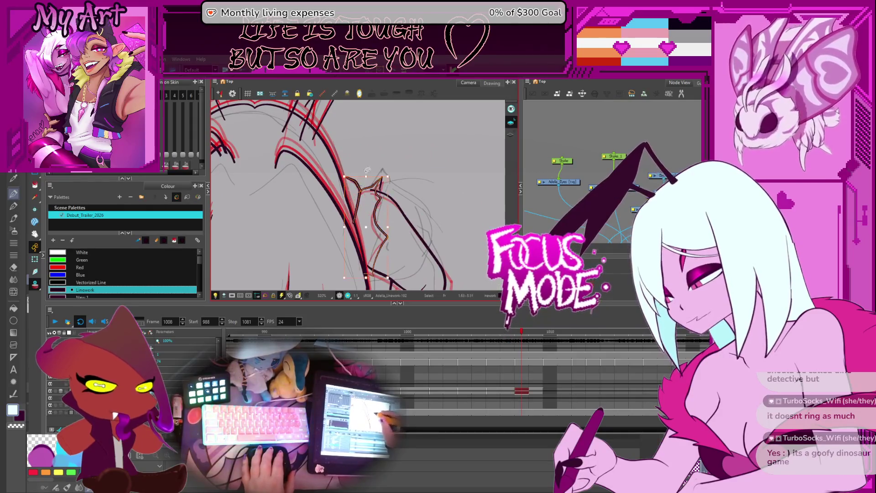
drag(388, 191, 355, 197)
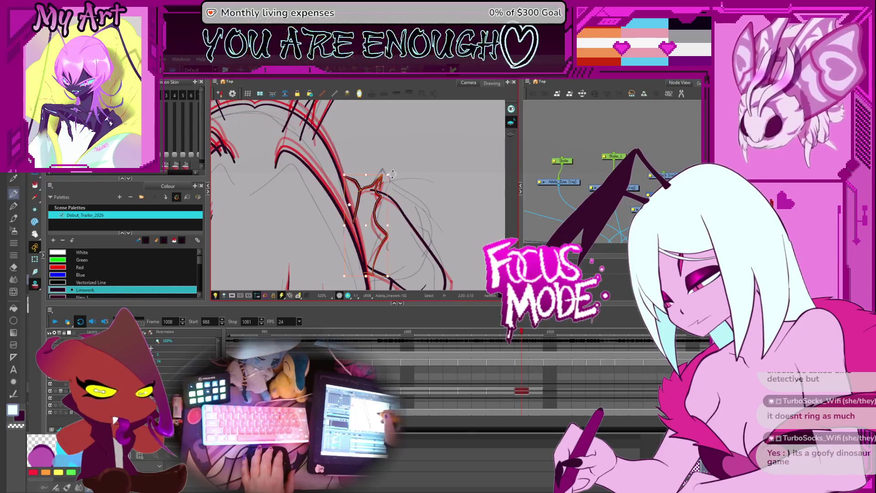
drag(425, 249, 400, 195)
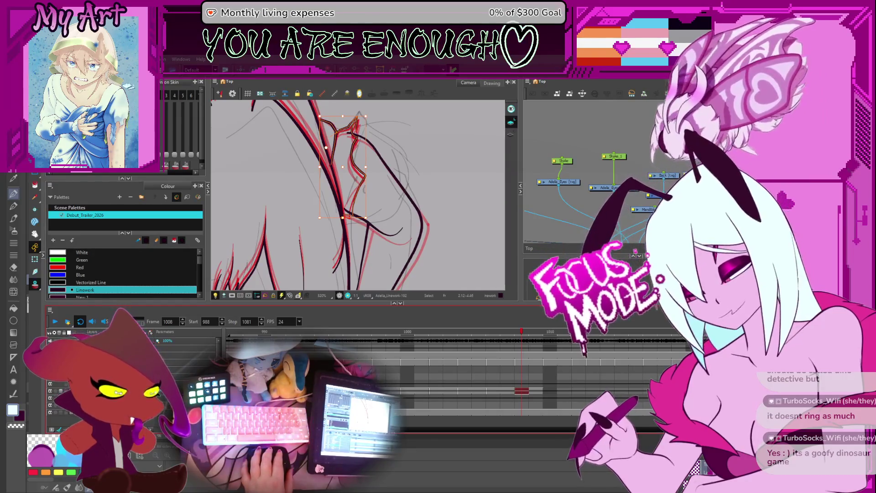
drag(407, 160, 379, 192)
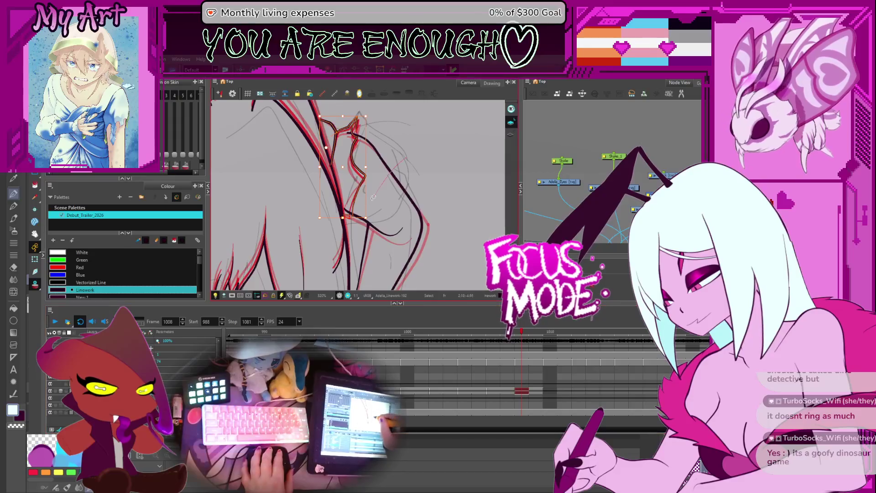
Shift the black side stroke on the body left and reshape it onto the red rough.
click(411, 175)
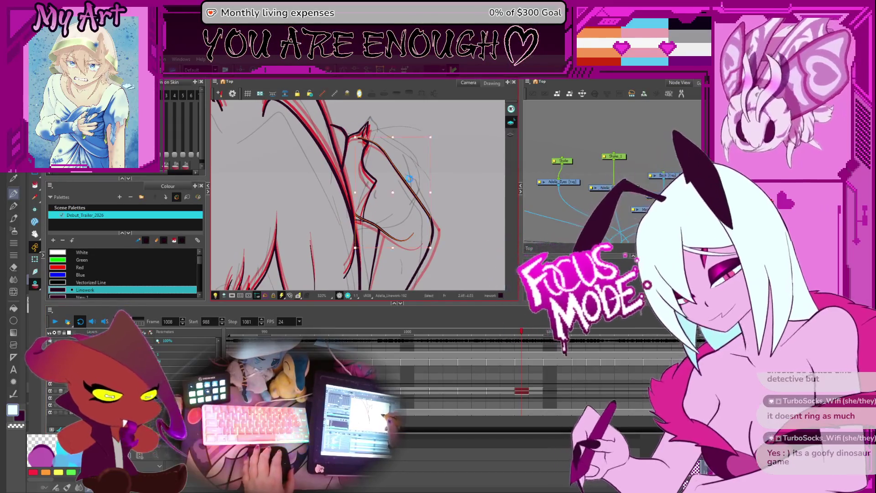
click(432, 206)
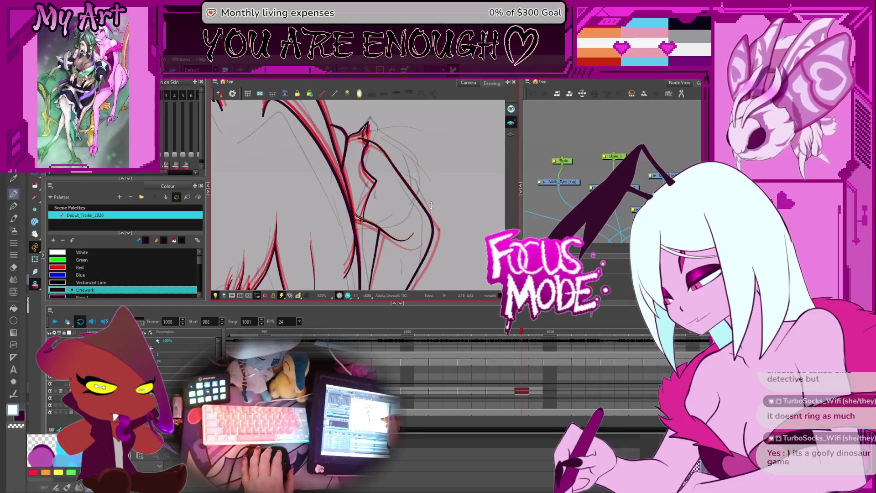
click(432, 208)
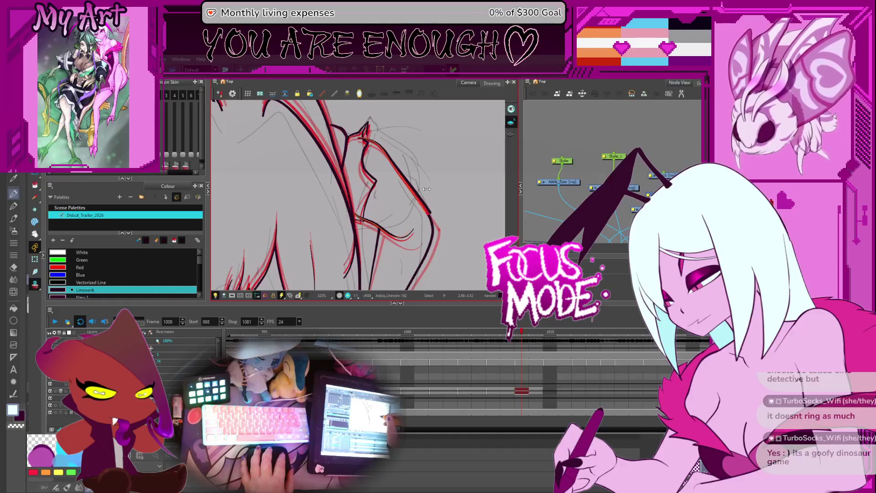
click(425, 192)
scroll(416, 206, down, 2)
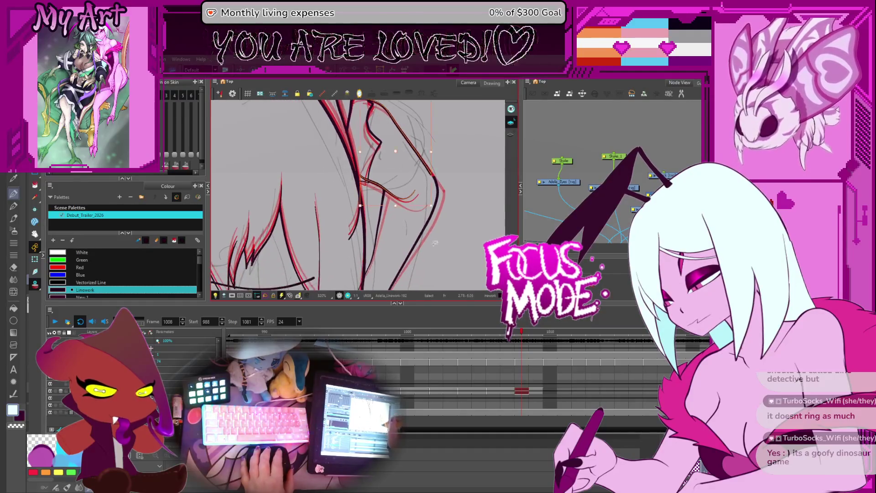
click(424, 194)
drag(414, 177, 412, 177)
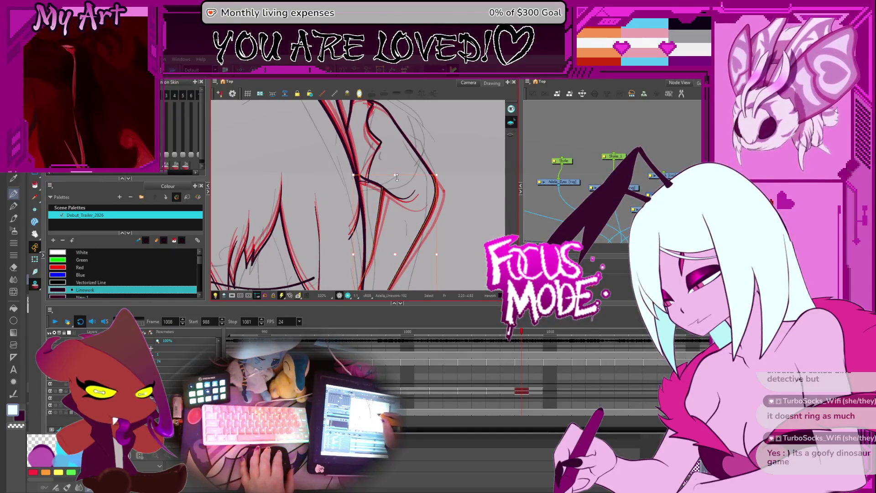
mouse_move(414, 175)
mouse_down()
mouse_move(405, 176)
mouse_move(416, 151)
mouse_move(406, 137)
mouse_move(397, 182)
mouse_move(375, 213)
mouse_up()
click(355, 221)
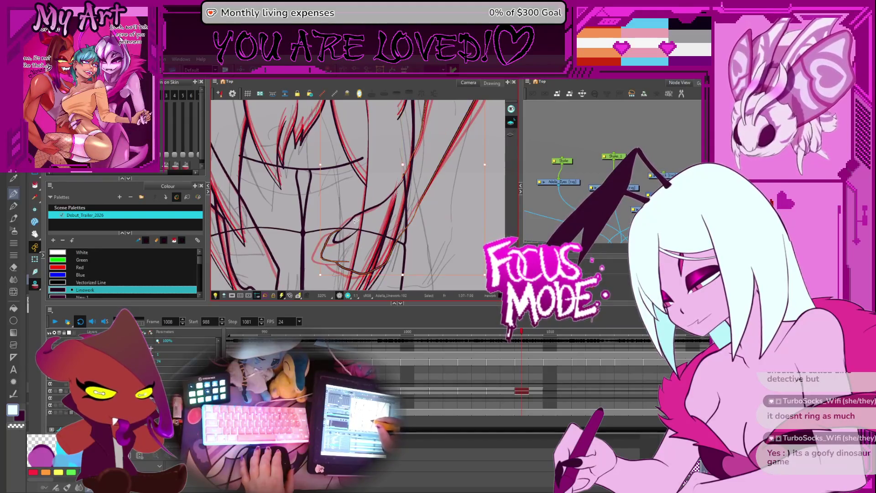
scroll(366, 212, up, 2)
scroll(382, 240, down, 2)
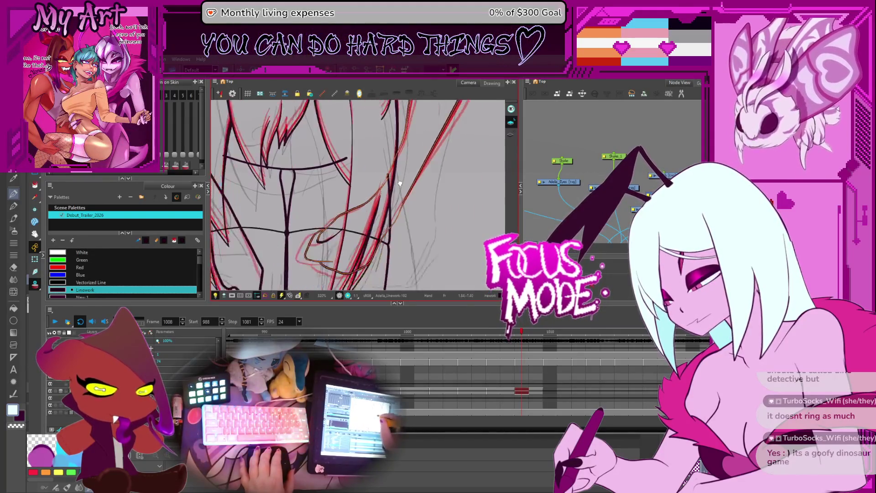
drag(430, 185, 405, 218)
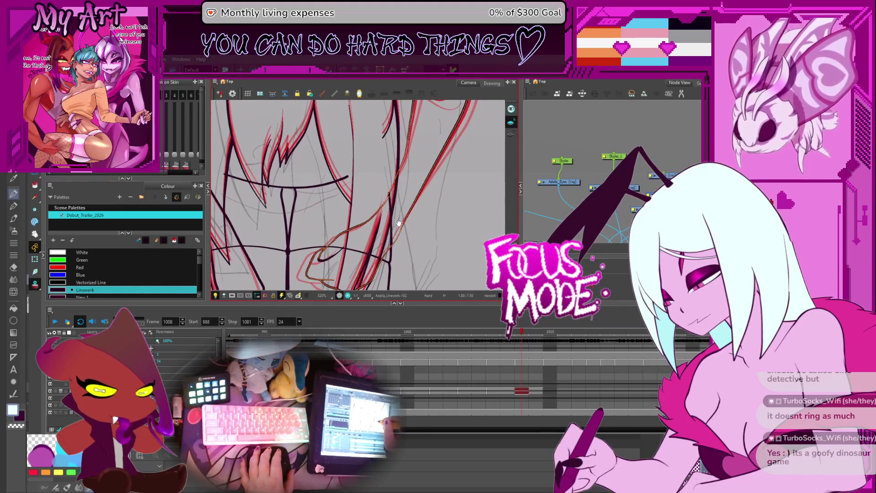
scroll(408, 196, up, 2)
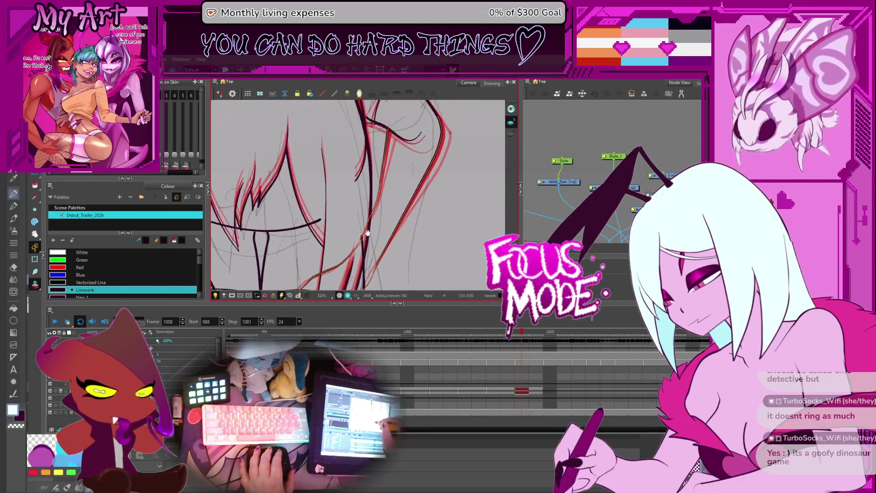
scroll(376, 192, down, 2)
click(370, 219)
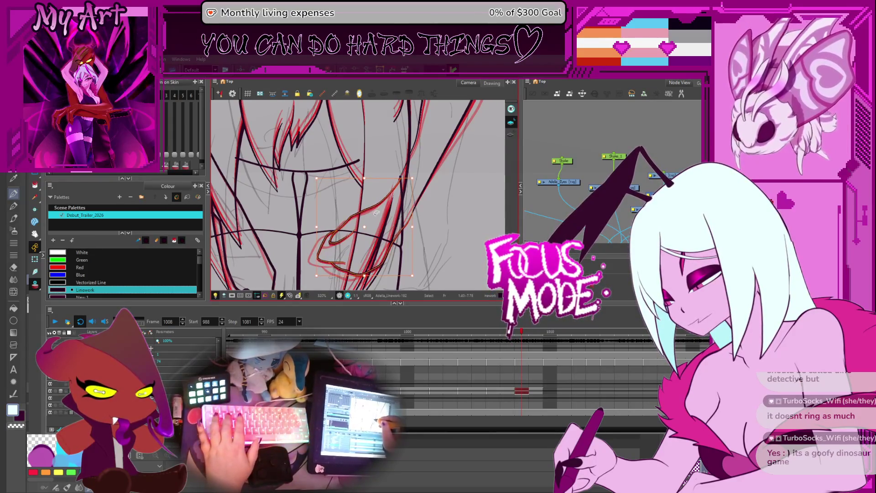
scroll(361, 217, down, 4)
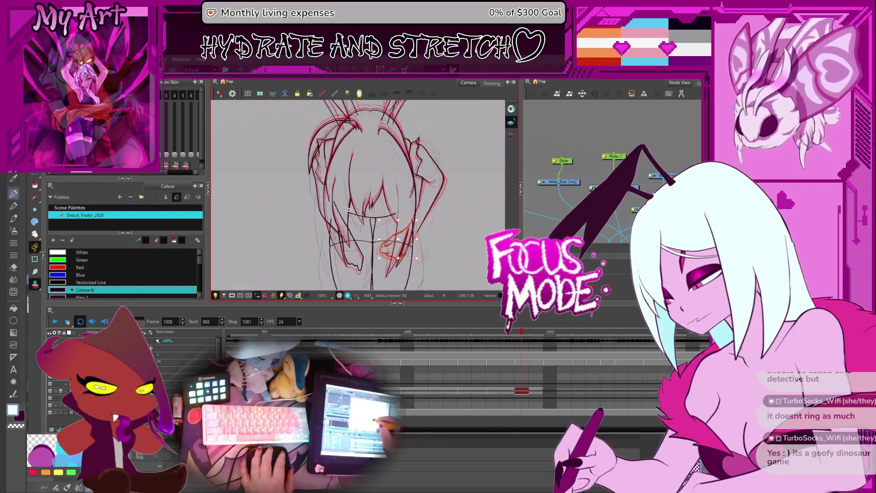
Zoom and pan across the hair strokes framing the face to bring each section into view.
scroll(346, 221, up, 4)
mouse_move(311, 200)
mouse_down()
mouse_move(313, 214)
mouse_move(312, 206)
mouse_up()
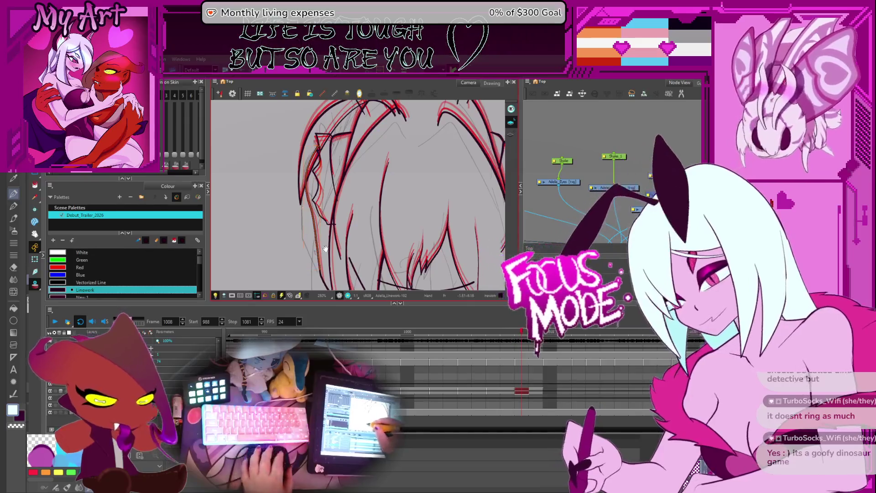
drag(315, 212, 322, 172)
scroll(326, 215, up, 3)
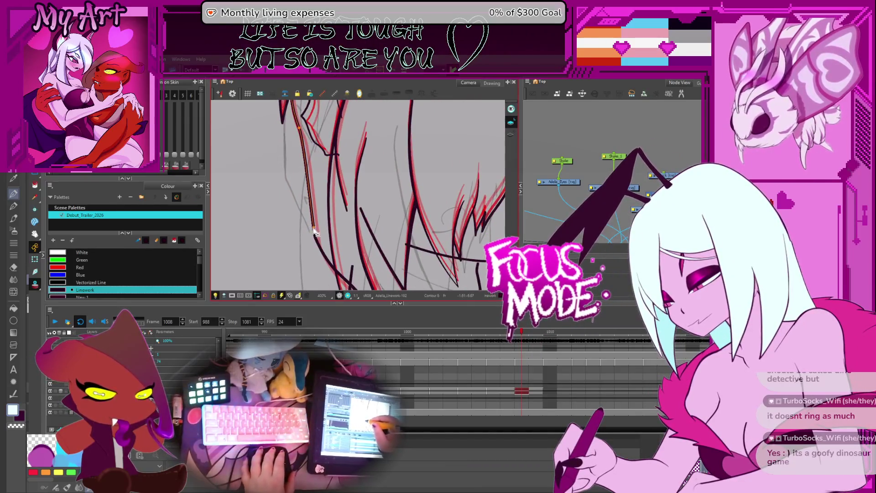
mouse_move(382, 292)
mouse_down()
mouse_move(361, 231)
mouse_move(345, 218)
mouse_up()
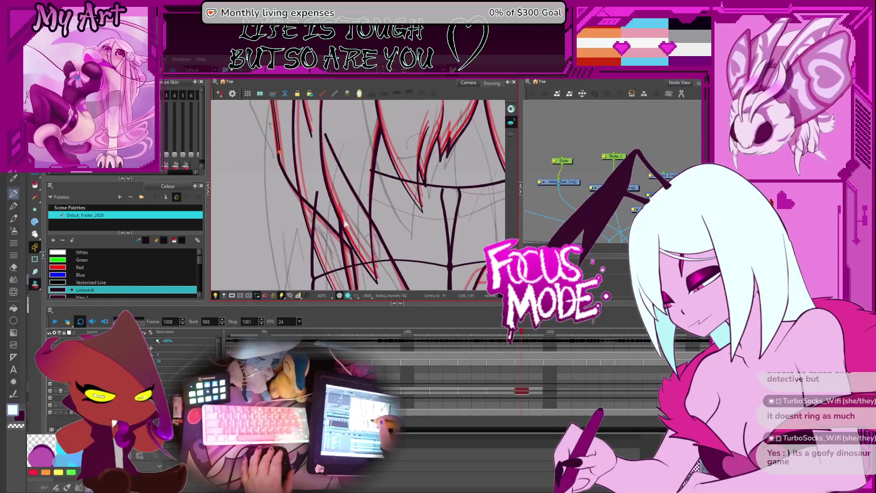
mouse_move(327, 167)
mouse_down()
mouse_move(324, 158)
mouse_move(338, 155)
mouse_up()
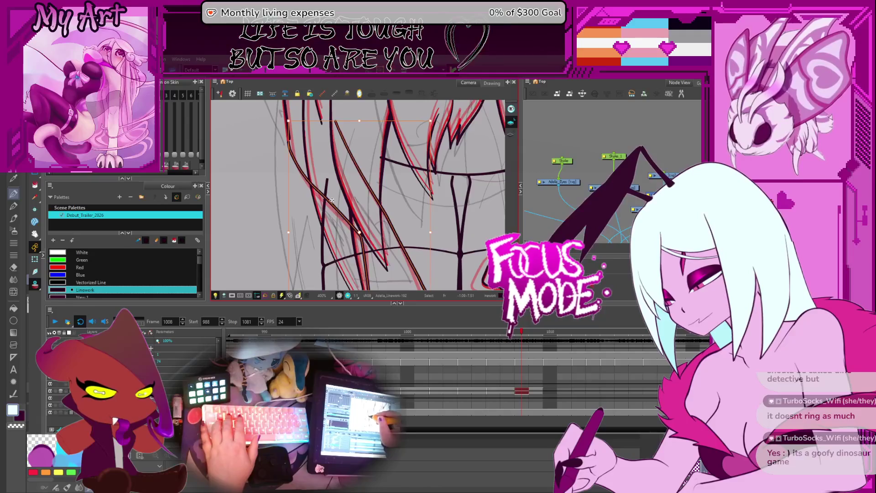
Zoom in and out on the edited stroke, then flip to neighbouring frame 1009 to compare poses.
scroll(332, 202, up, 3)
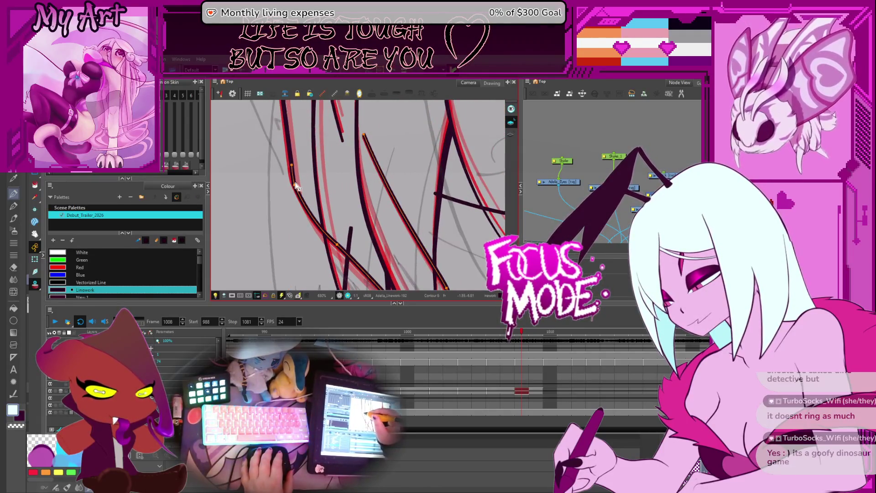
scroll(296, 187, down, 4)
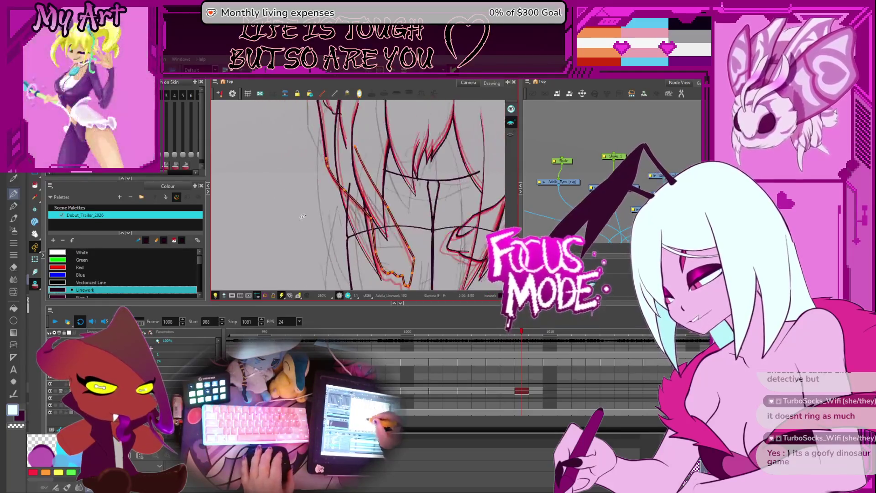
scroll(384, 251, down, 2)
scroll(383, 250, up, 5)
scroll(374, 224, down, 4)
key(period)
Compare poses on frames around 1009, reset the canvas rotation, and play the animation.
key(comma)
key(period)
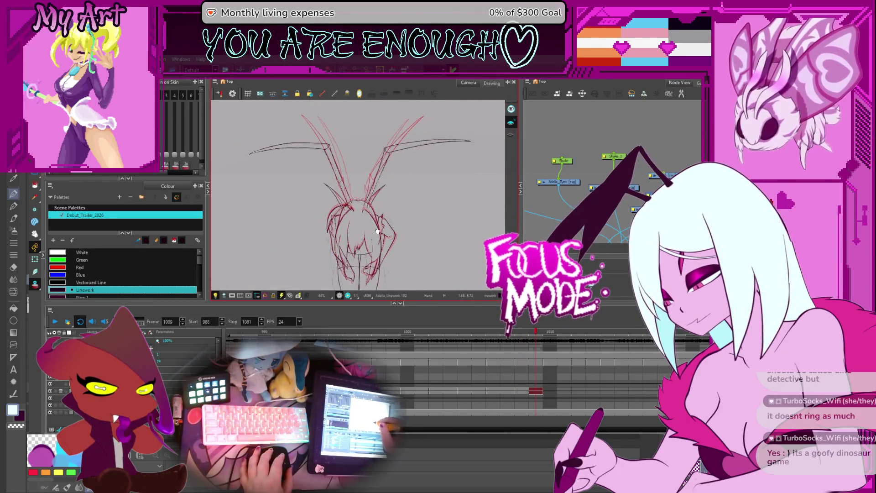
scroll(377, 231, down, 1)
scroll(446, 369, down, 3)
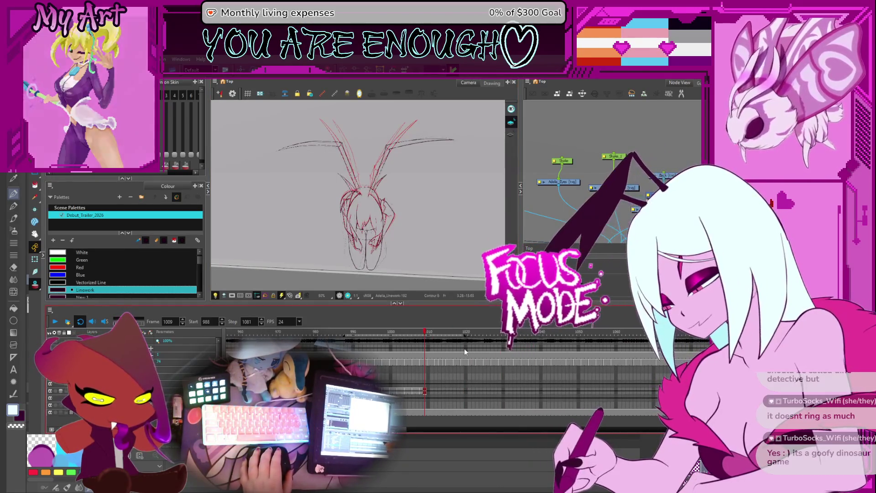
scroll(410, 228, up, 1)
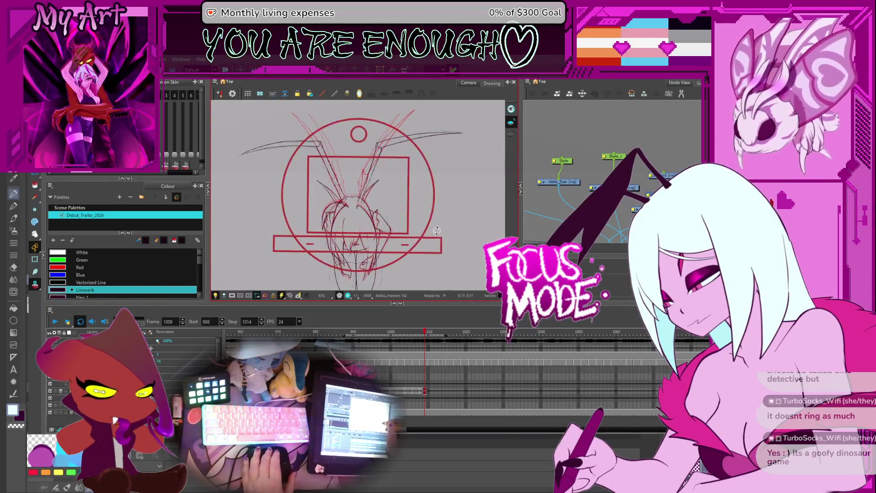
drag(438, 231, 431, 225)
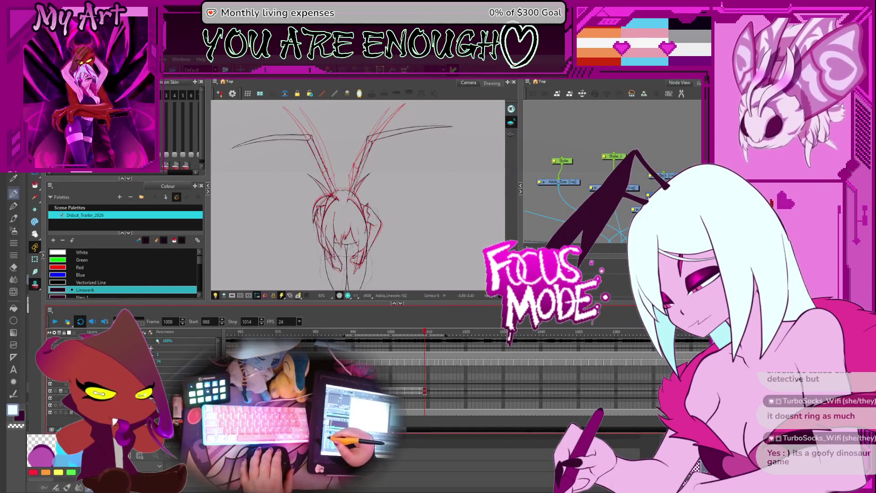
click(55, 324)
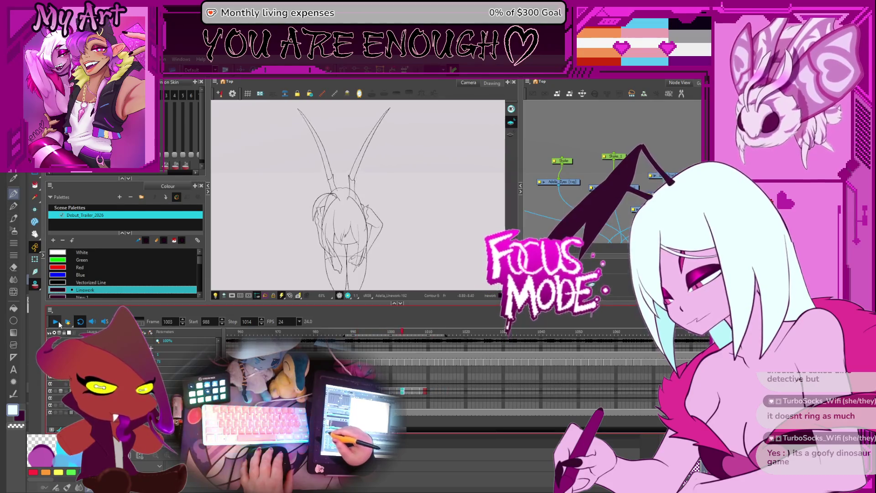
click(58, 324)
key(period)
key(period)
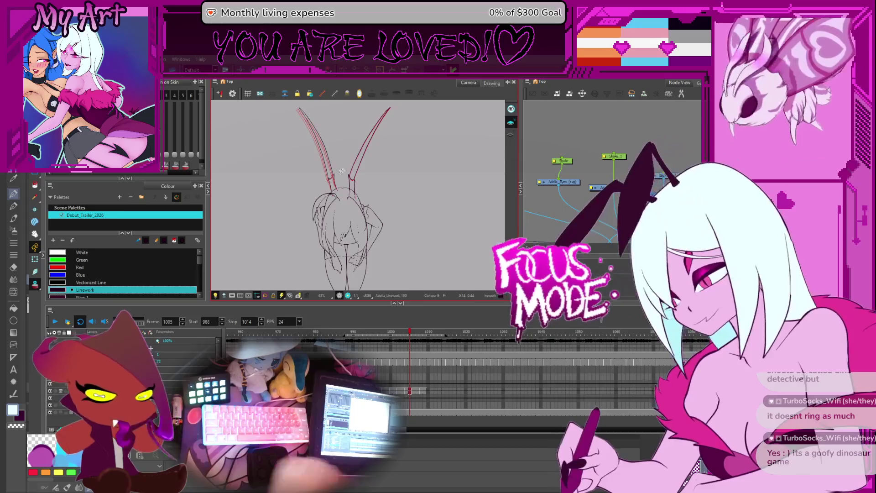
key(comma)
scroll(406, 204, down, 1)
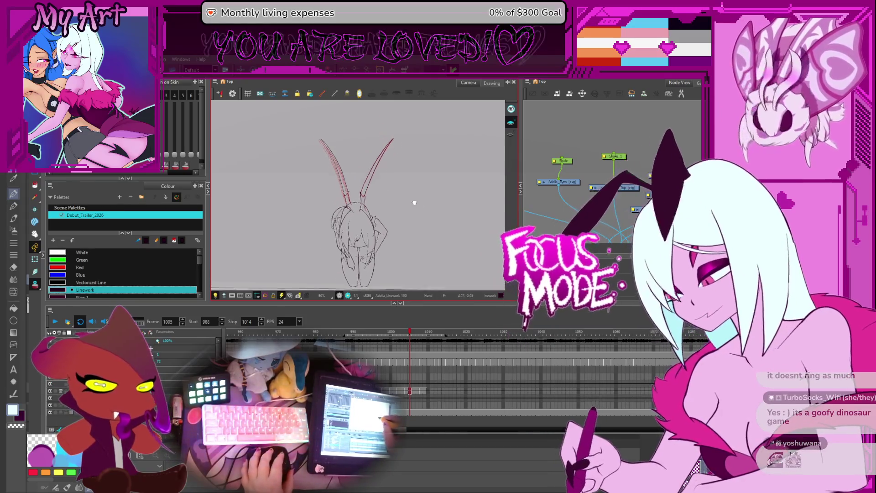
key(comma)
key(comma)
key(comma)
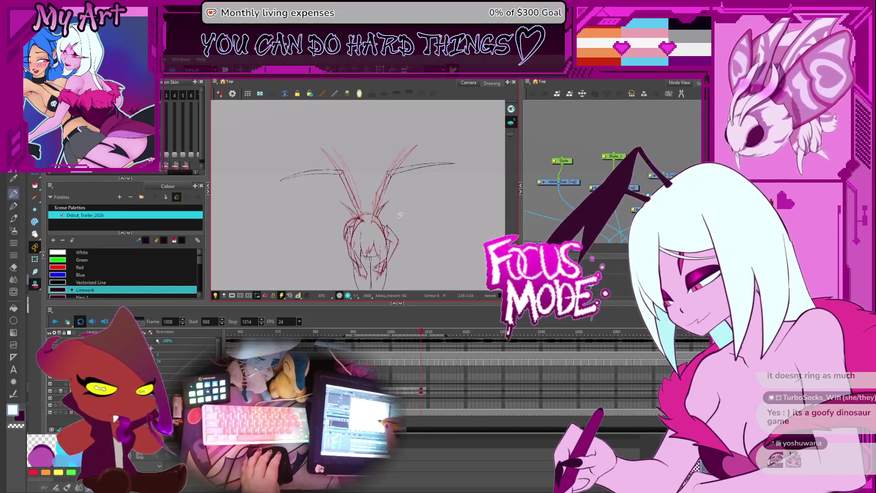
key(period)
key(period)
key(period)
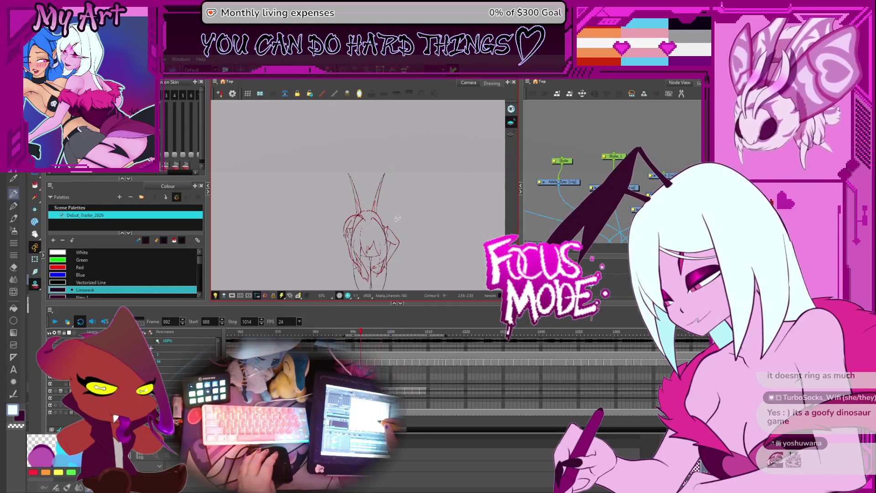
scroll(361, 172, up, 3)
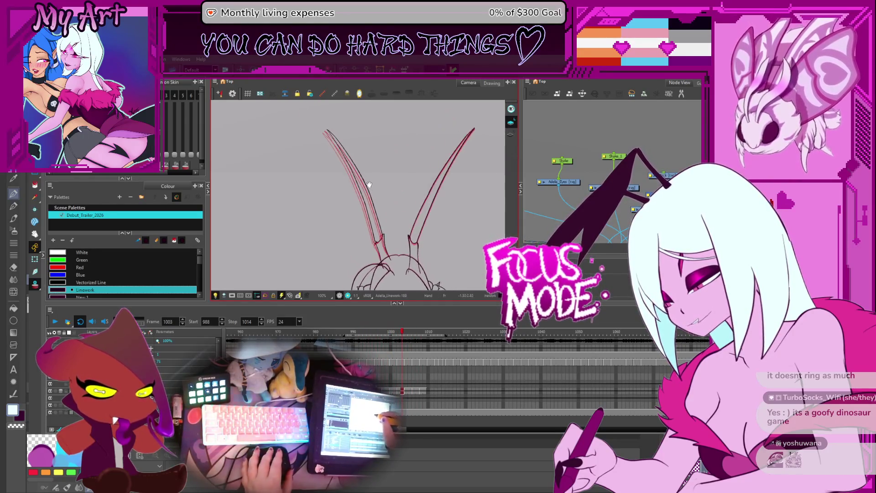
On frame 1005, select the left horn strokes, briefly showing the faint sketch behind them.
key(period)
key(period)
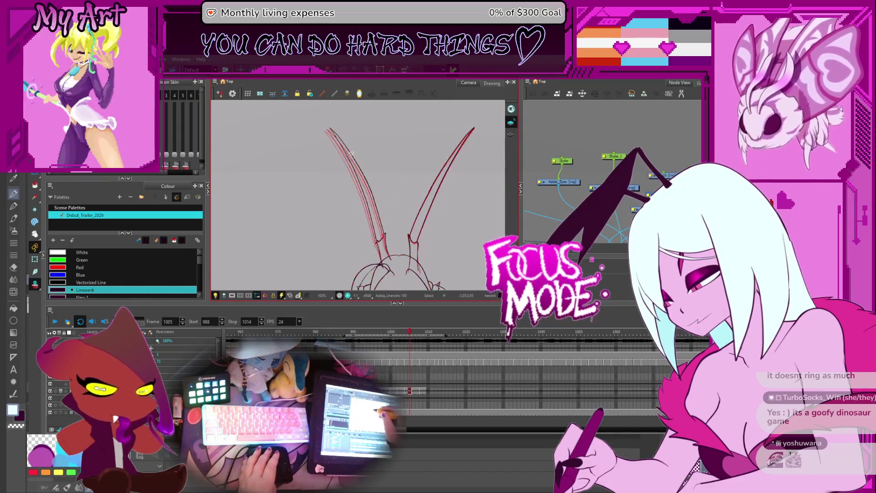
drag(309, 154, 367, 135)
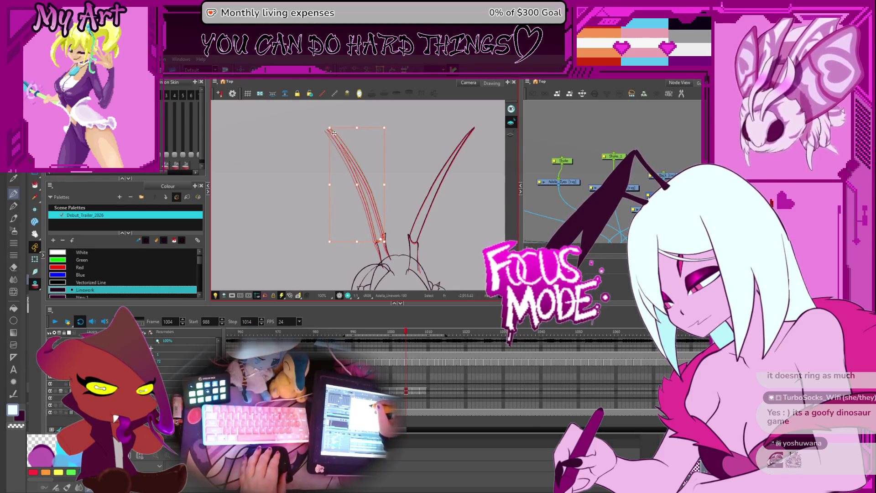
click(315, 128)
drag(311, 133, 313, 145)
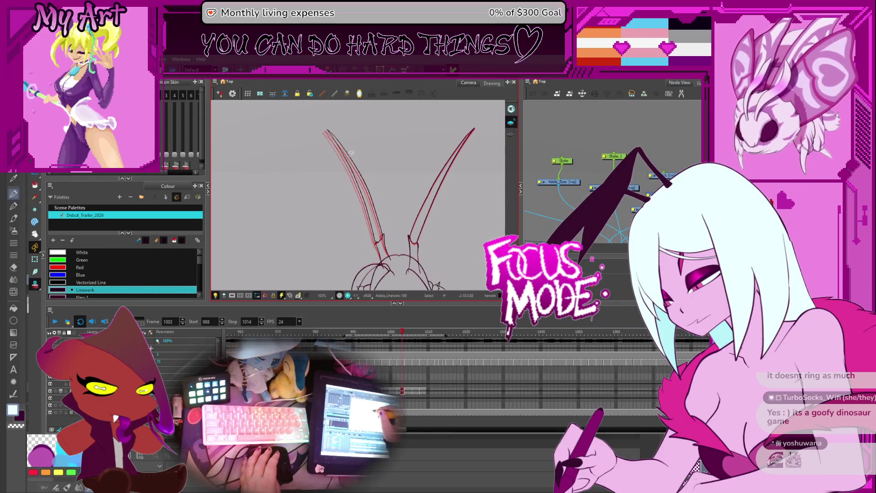
drag(328, 178, 375, 211)
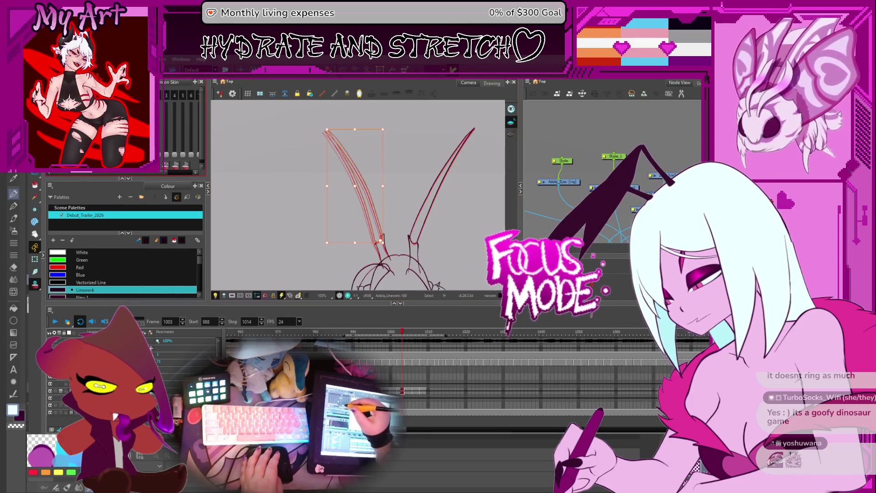
click(160, 141)
click(159, 141)
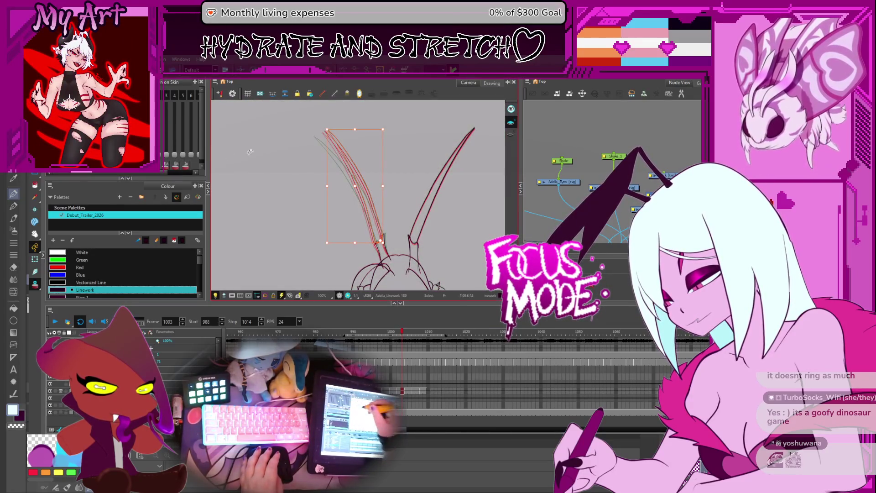
click(322, 126)
click(315, 131)
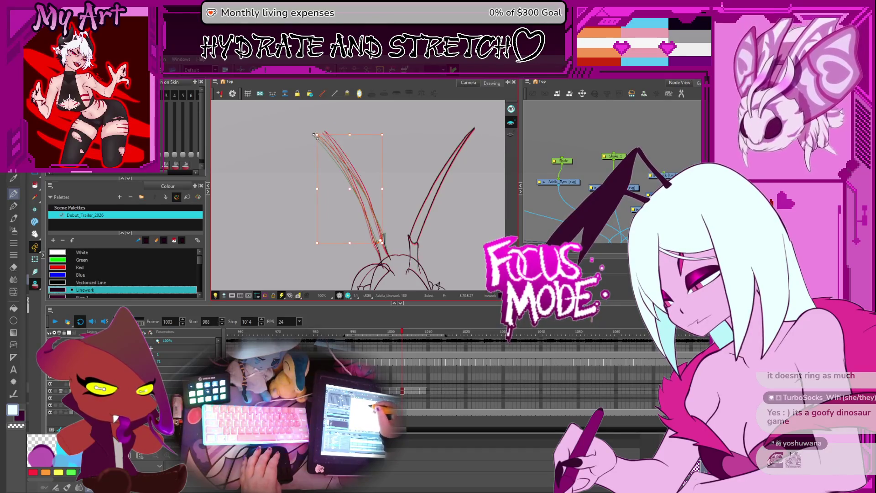
Select and deselect the left horn strokes on frame 1001, then zoom out and play back.
key(comma)
key(comma)
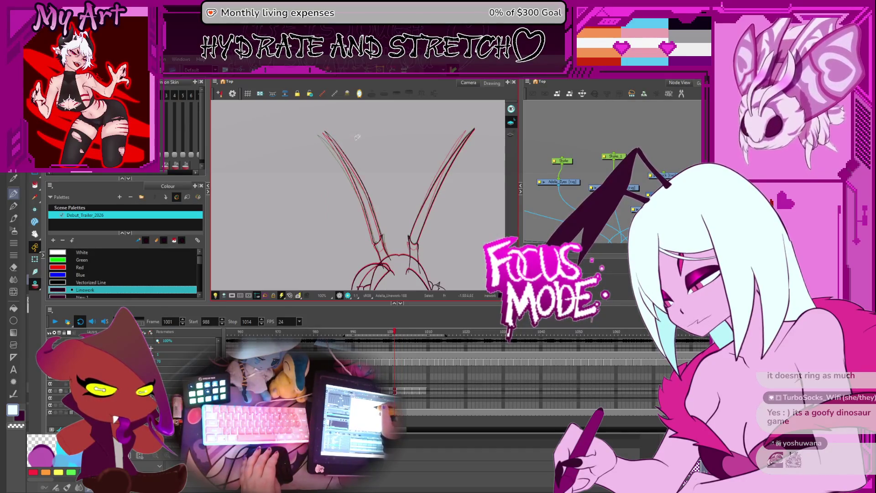
click(330, 145)
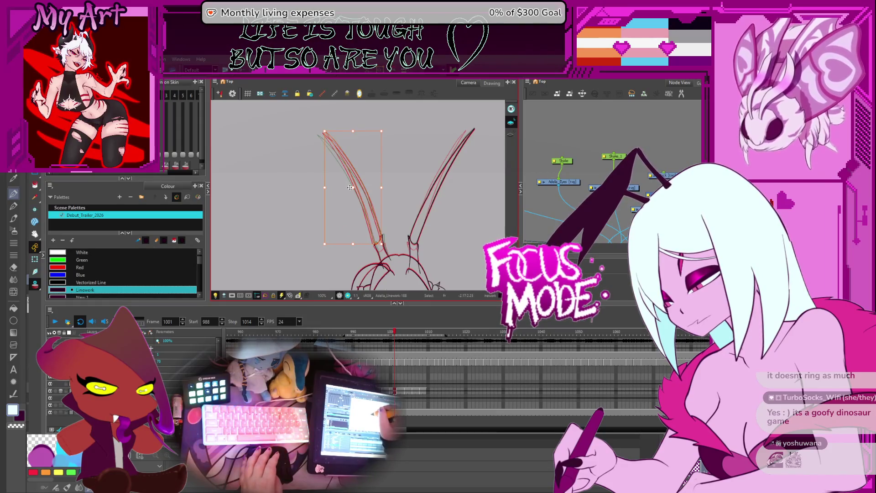
click(319, 127)
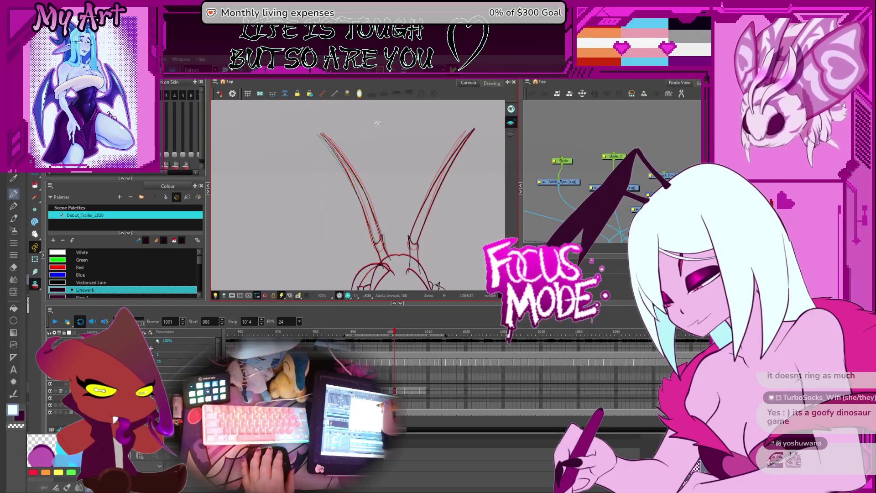
key(1)
click(55, 322)
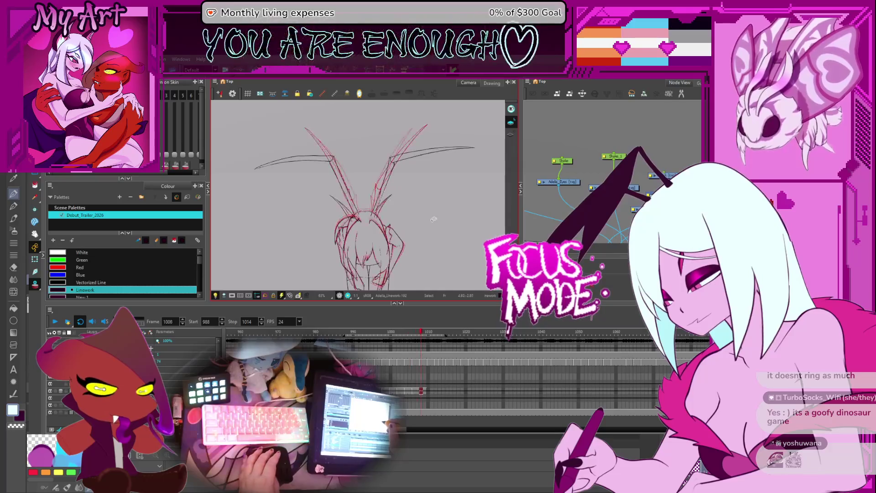
scroll(432, 223, up, 4)
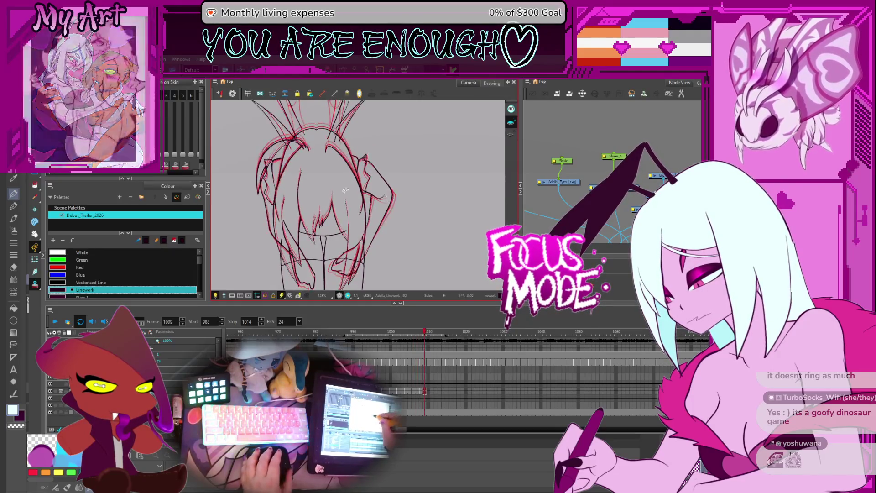
scroll(322, 221, up, 4)
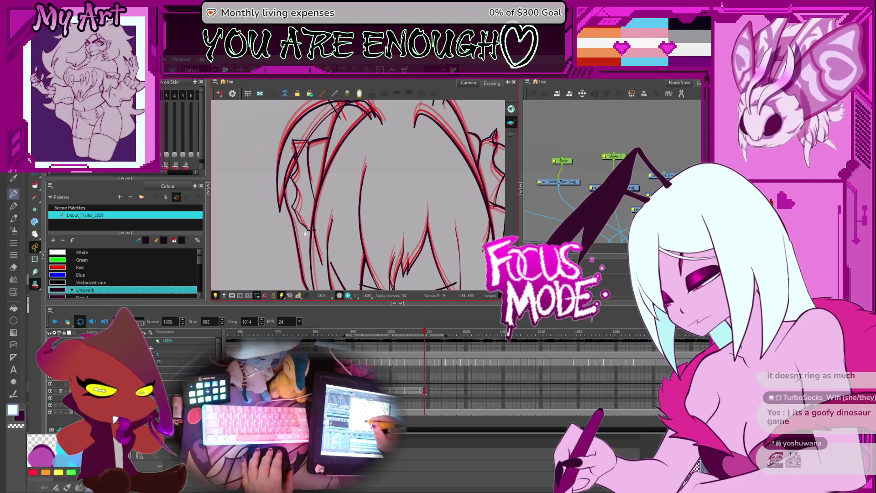
scroll(303, 236, down, 4)
key(comma)
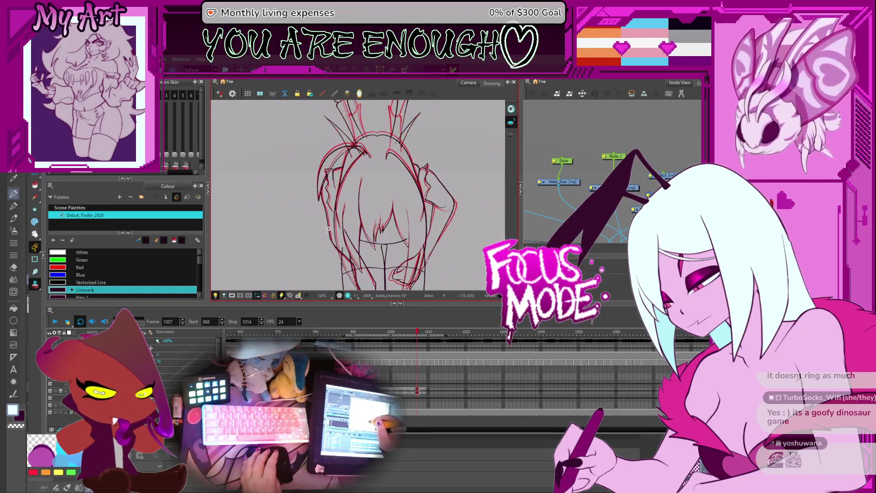
key(period)
key(comma)
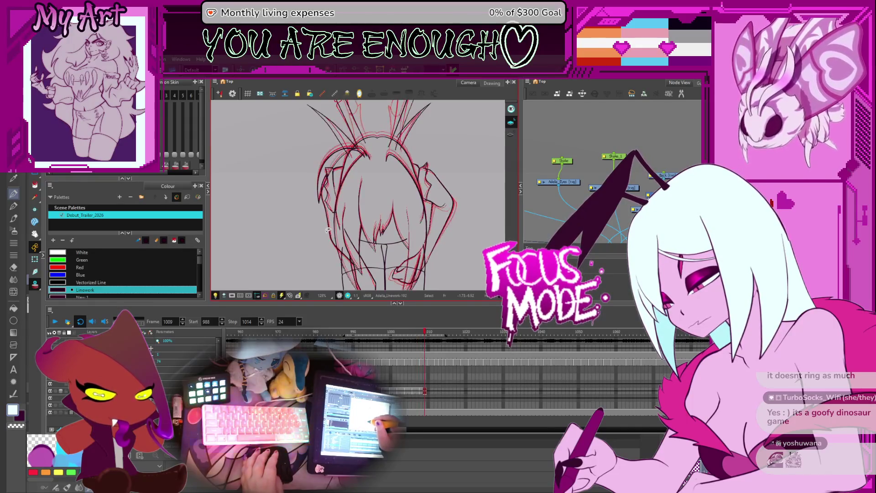
key(period)
key(comma)
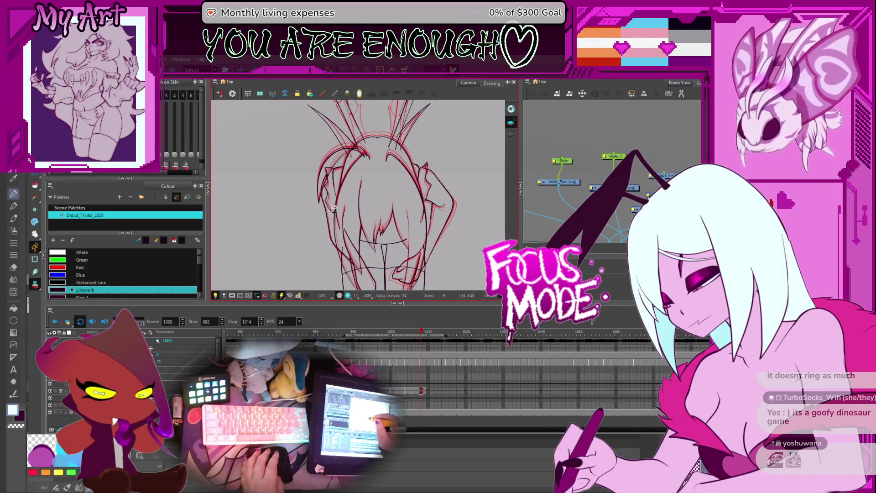
scroll(334, 208, up, 4)
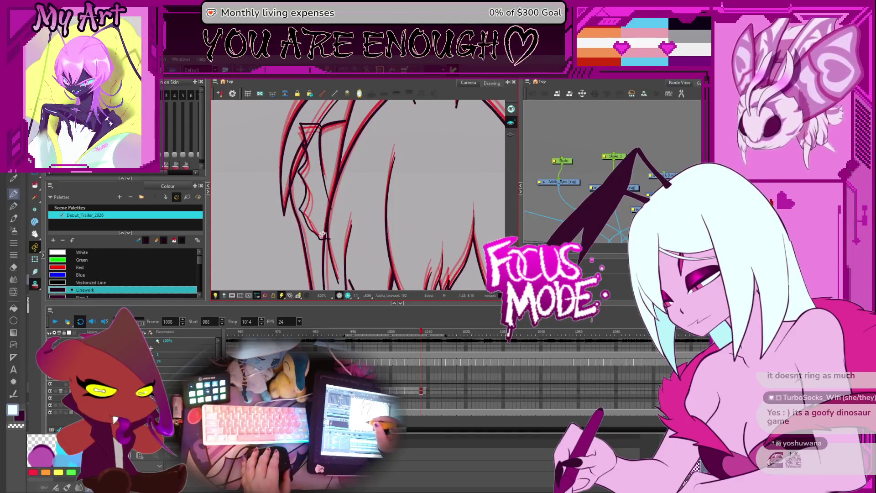
Select the hair line on the left of the head and compare it with the previous drawing.
click(321, 230)
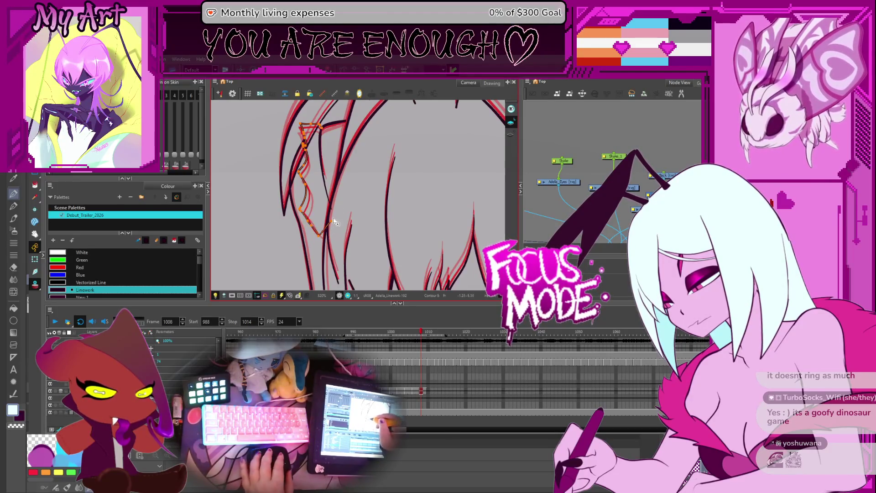
scroll(335, 222, down, 2)
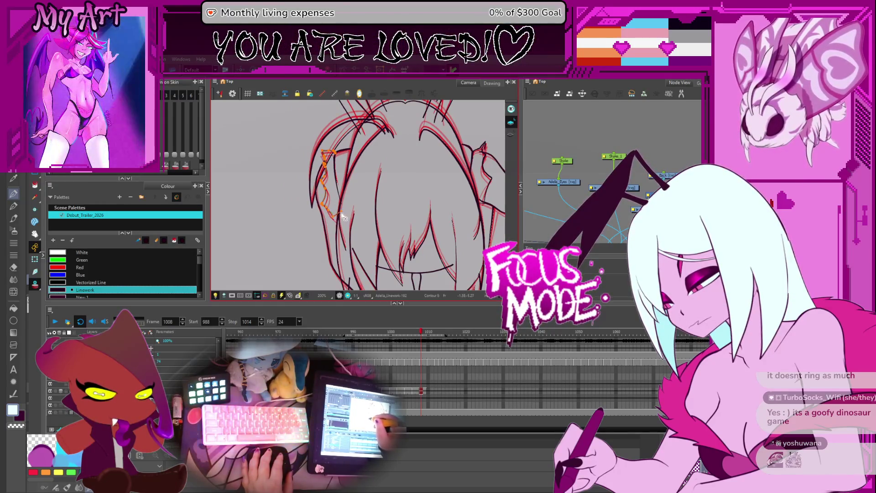
scroll(340, 195, up, 2)
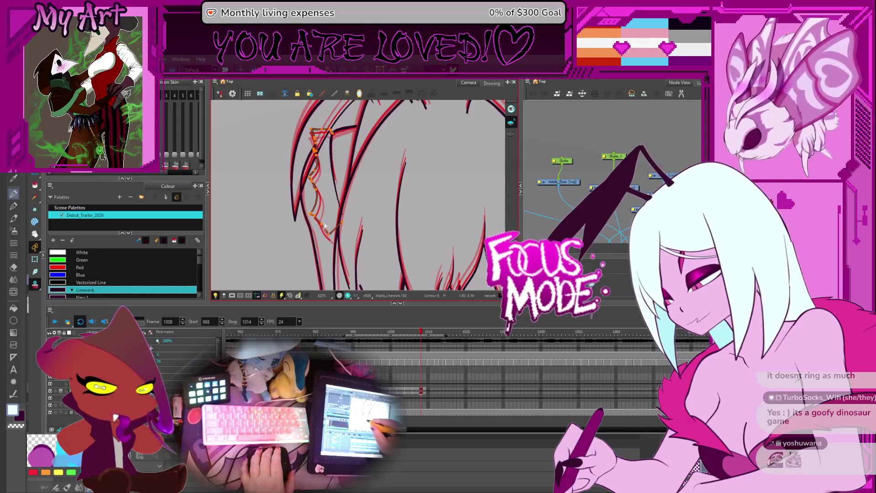
key(comma)
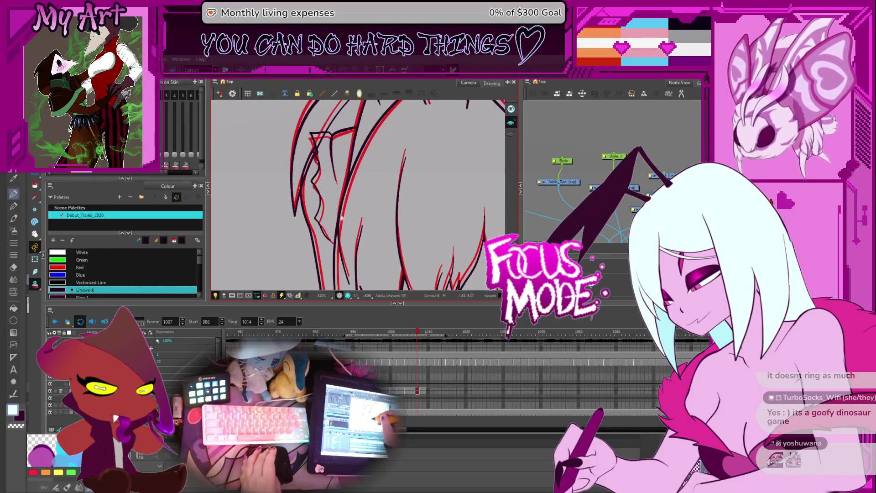
key(period)
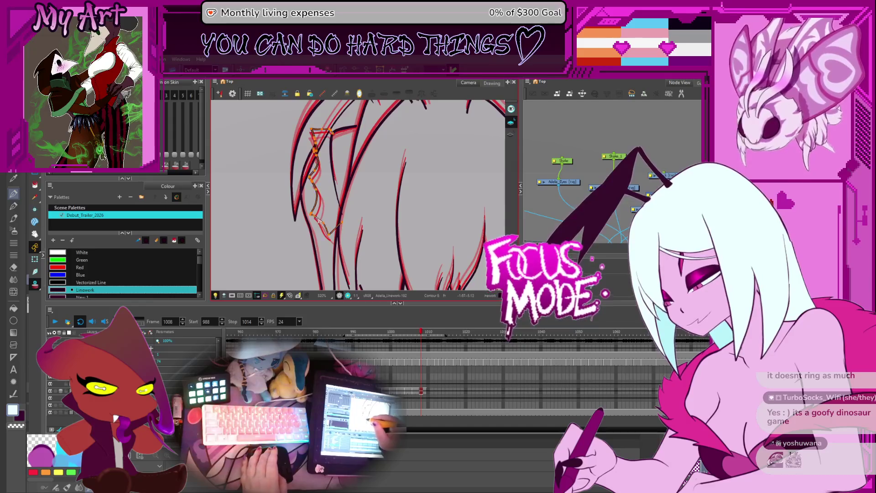
Smooth the bend in the selected hair line on frame 1008 and switch to whole-stroke selection.
scroll(318, 220, up, 4)
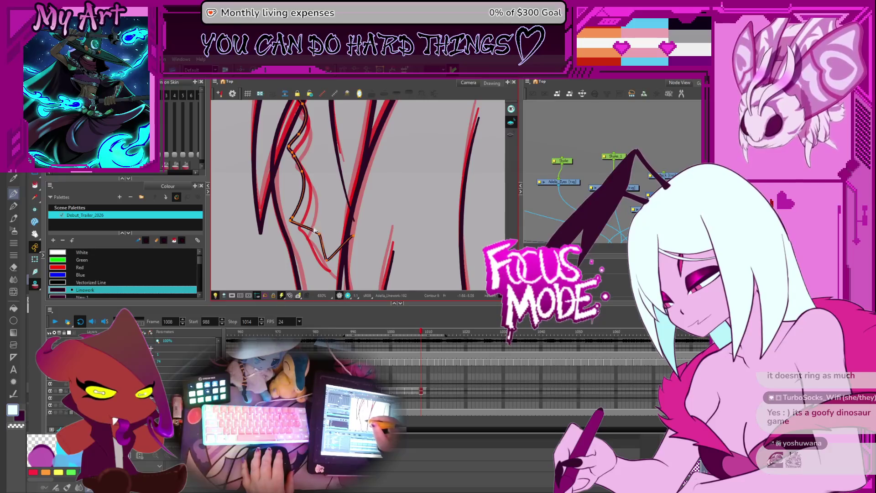
drag(318, 226, 321, 227)
key(alt+s)
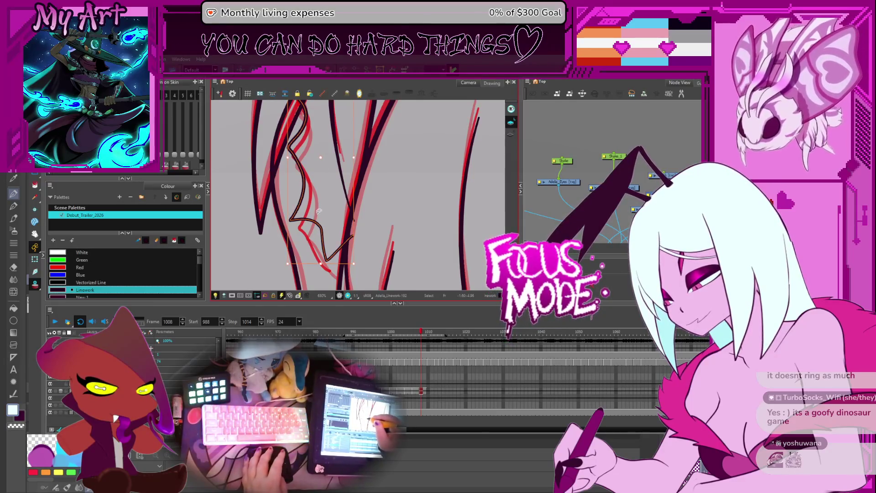
key(ctrl+z)
key(ctrl+z)
key(ctrl+z)
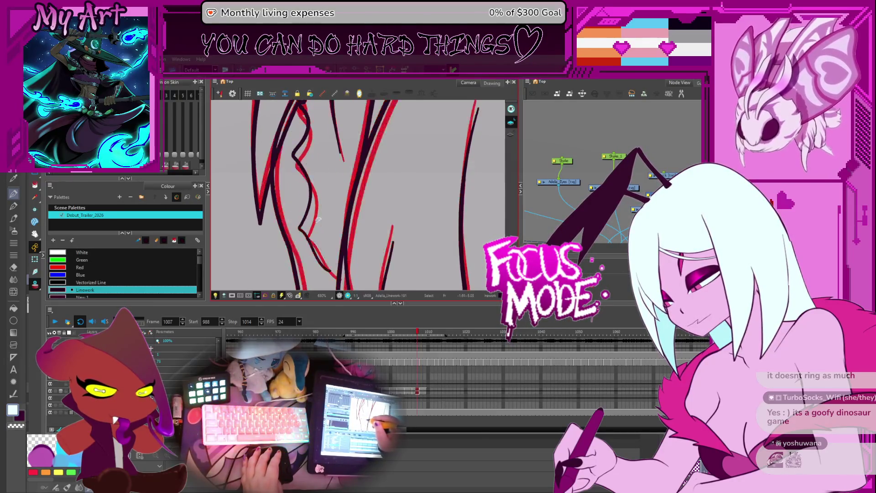
key(ctrl+z)
key(ctrl+z)
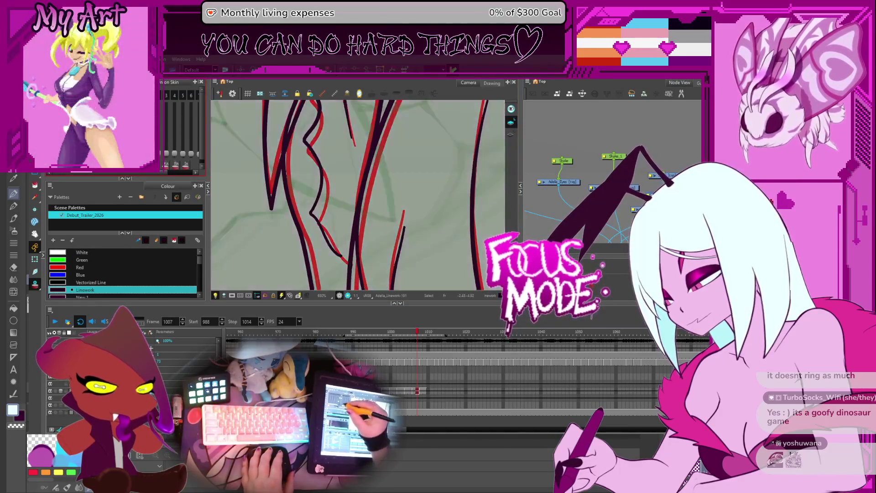
Restore the red onion skin and drag the two left hair contours on frame 1007 to flow down the rough.
key(shift+l)
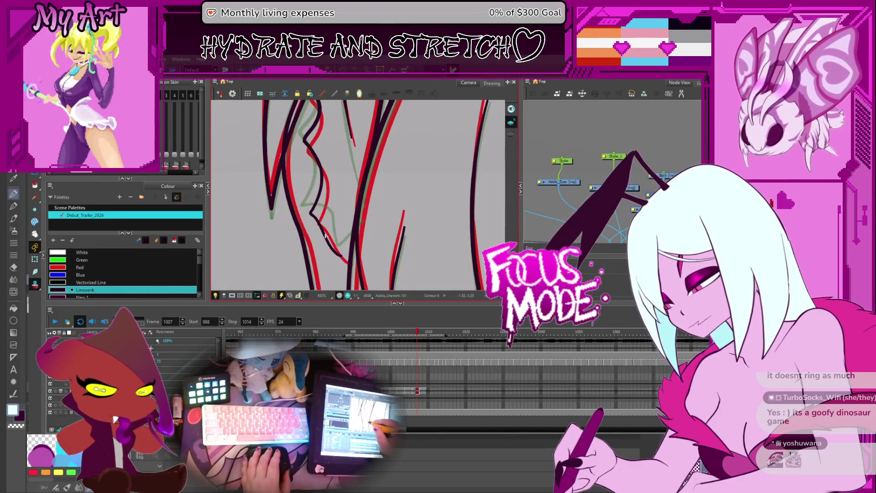
click(325, 221)
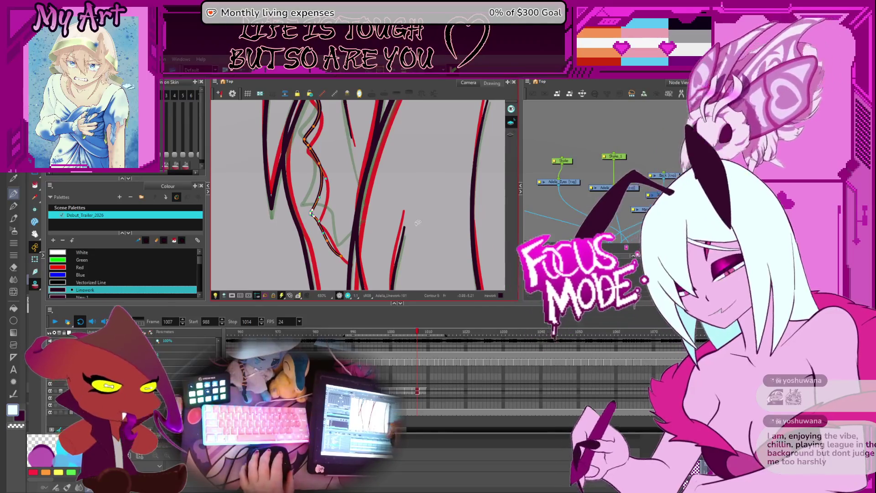
click(313, 202)
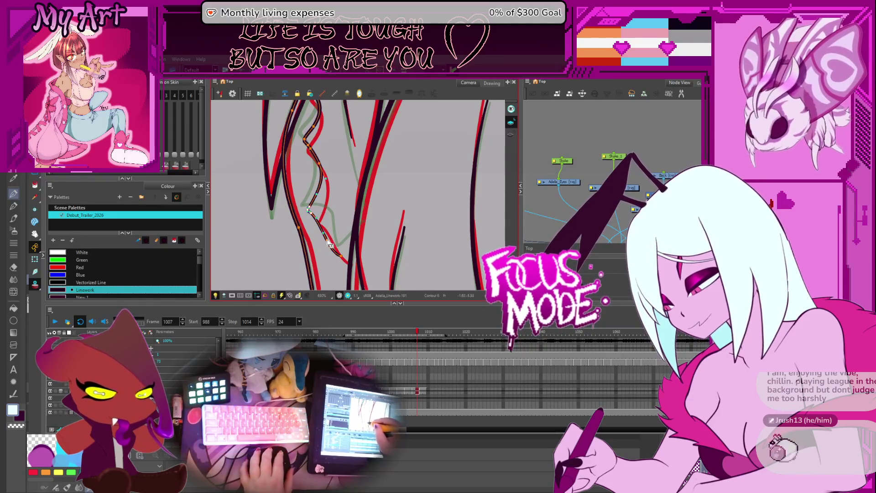
drag(328, 215, 315, 213)
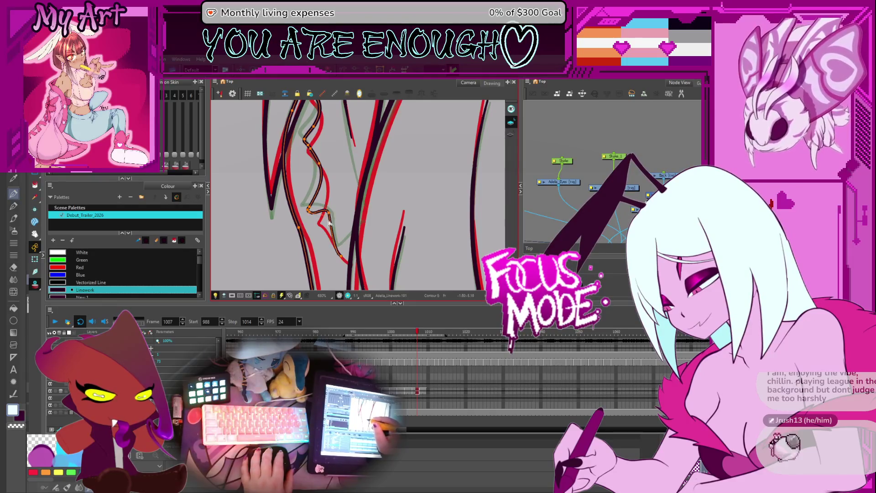
drag(328, 223, 347, 258)
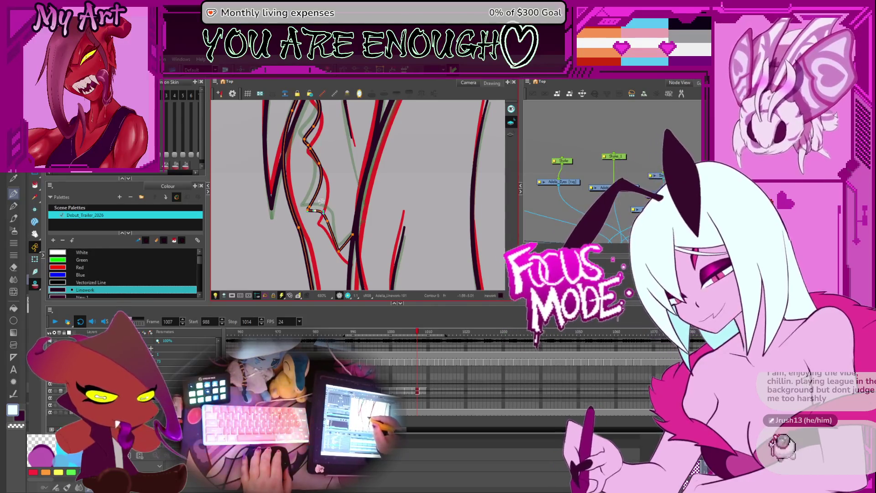
drag(316, 213, 348, 245)
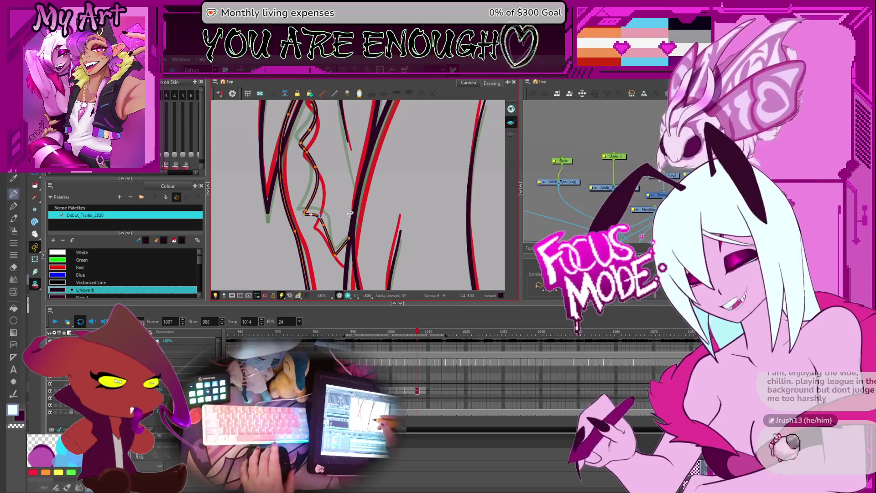
key(comma)
key(comma)
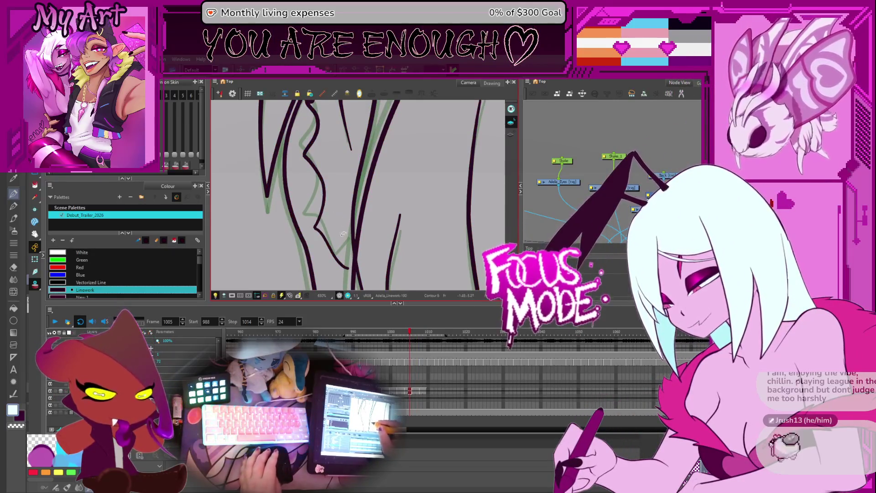
Select the curved hair line with the left line, adjust them, then deselect on frame 1002.
click(346, 258)
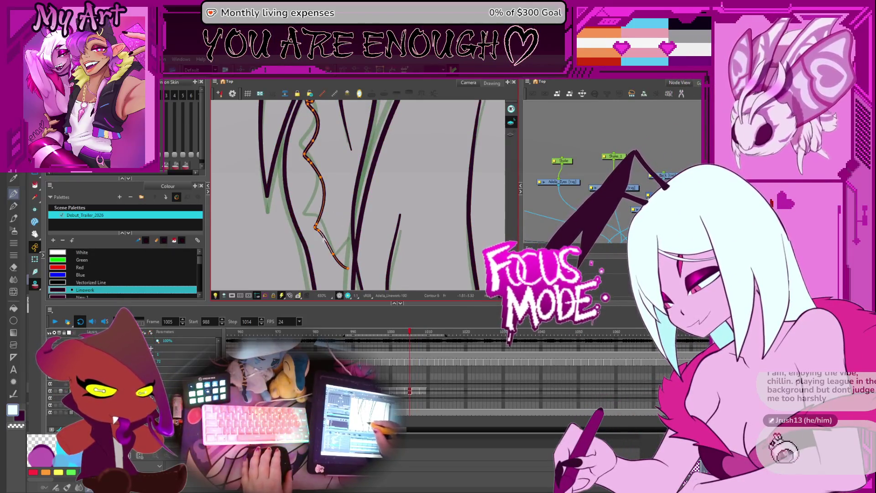
click(316, 228)
click(321, 234)
click(316, 227)
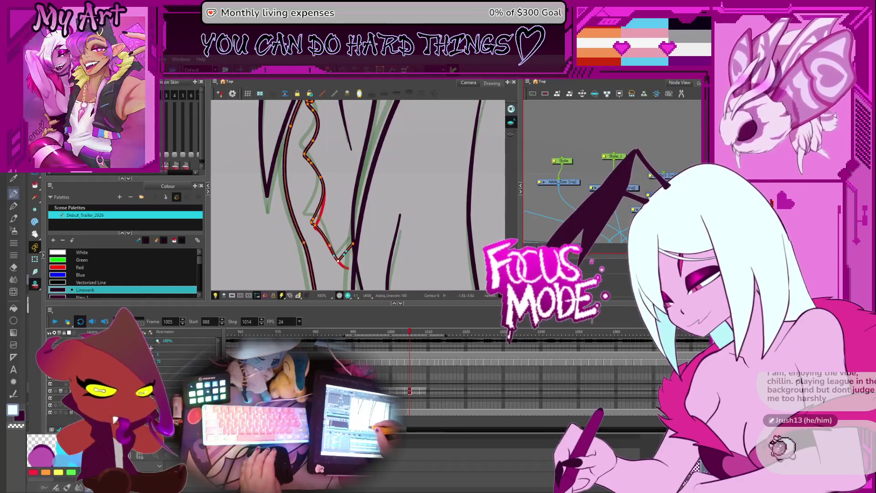
key(comma)
key(comma)
key(comma)
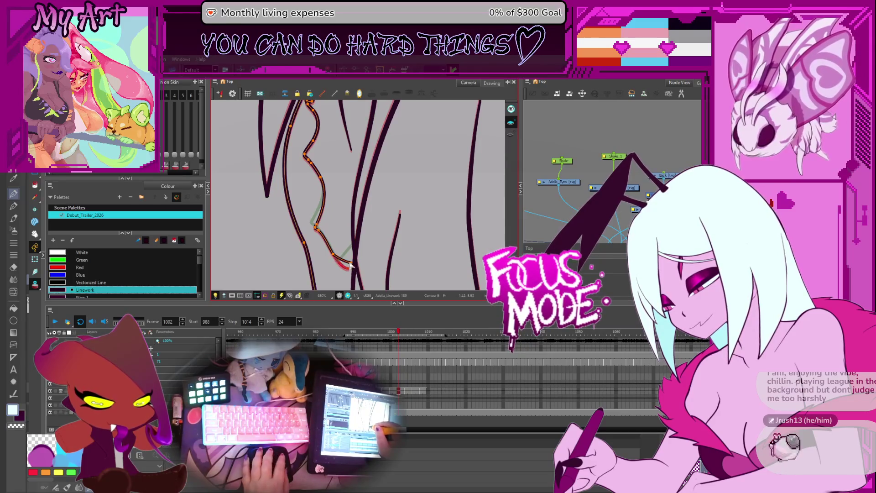
click(346, 266)
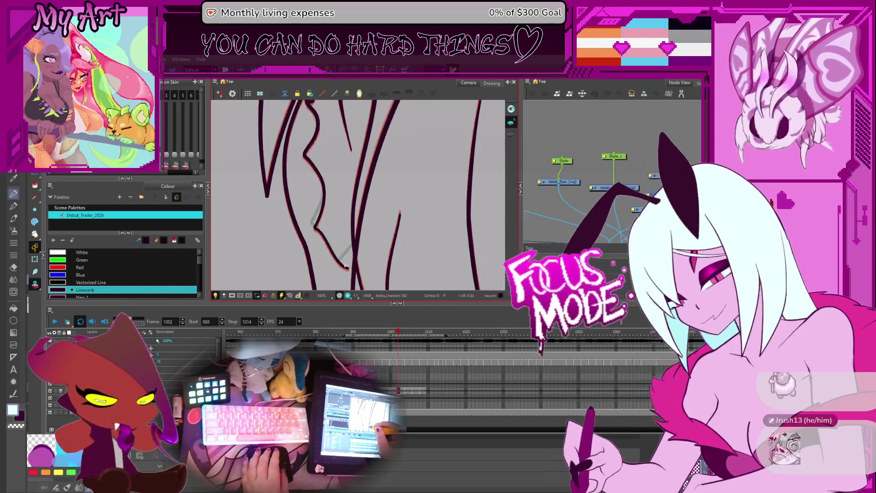
Reshape the body strokes on frame 1001 and frame 999 so they follow the red rough.
scroll(338, 258, down, 2)
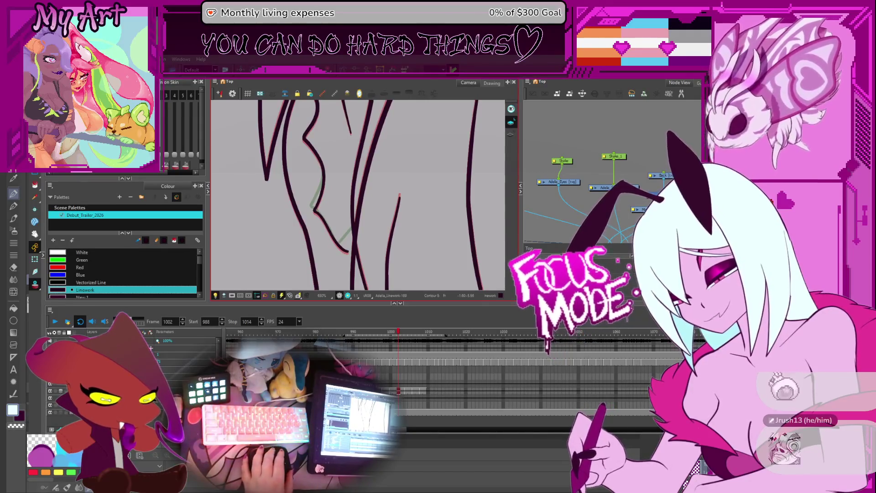
click(340, 248)
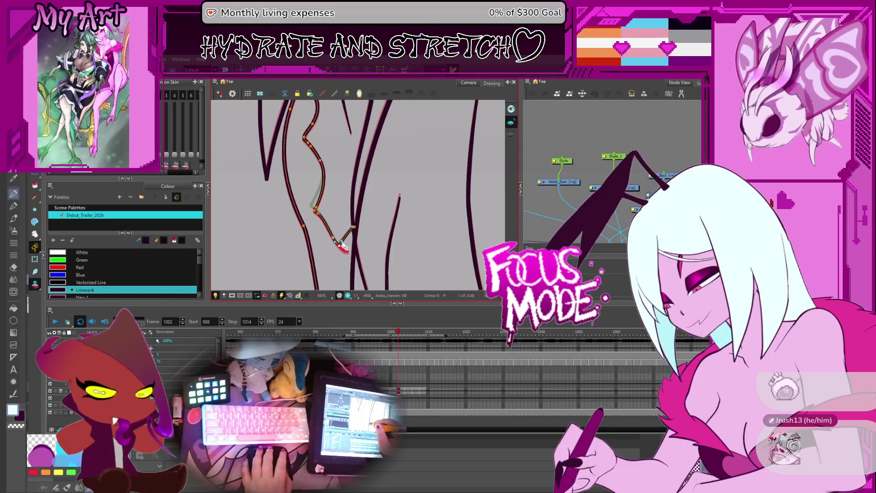
key(comma)
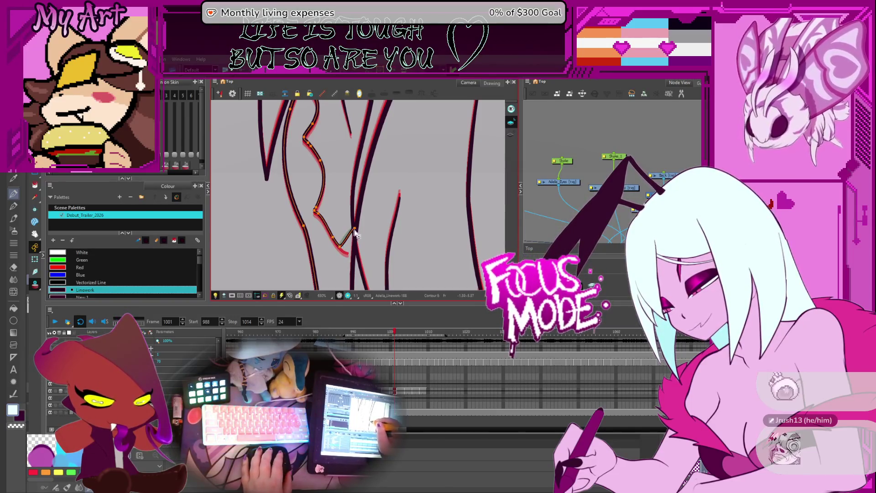
key(comma)
key(comma)
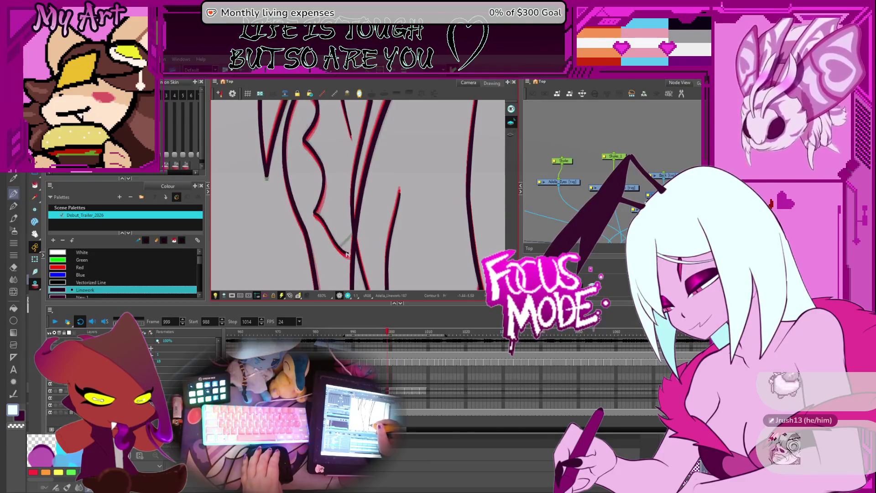
click(354, 243)
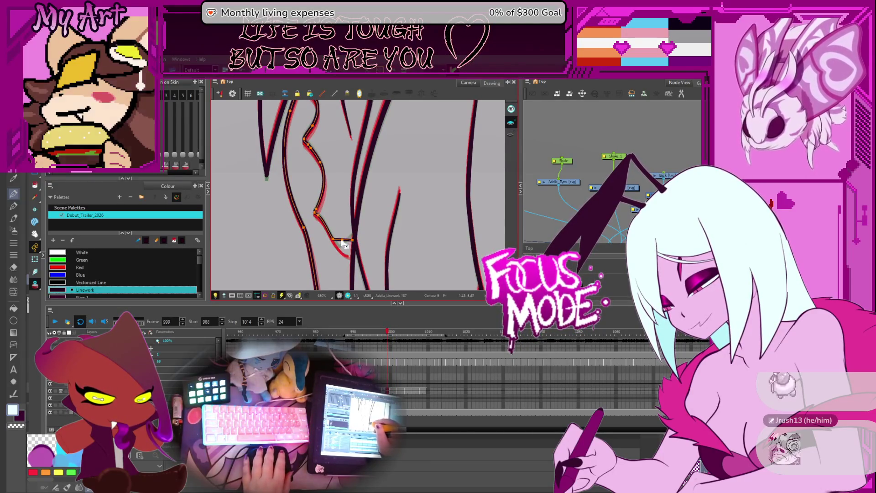
click(341, 246)
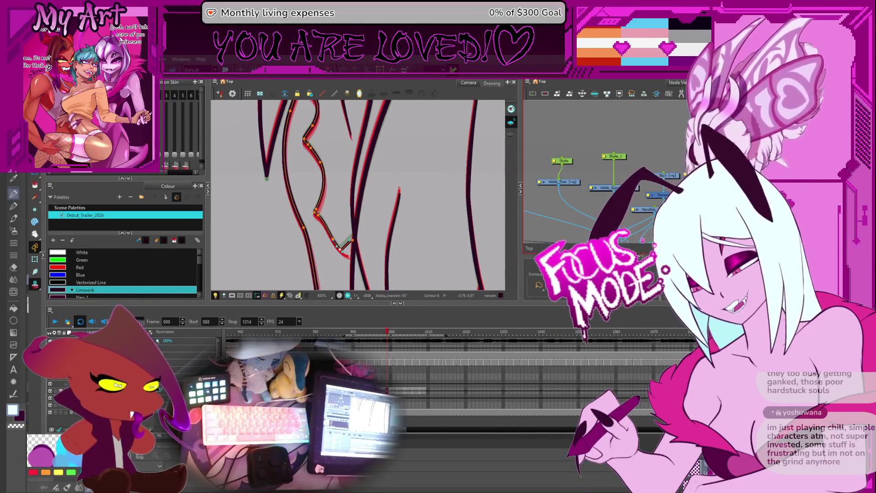
click(338, 258)
Step back to frame 996, select a body line, then move on to frame 995.
key(comma)
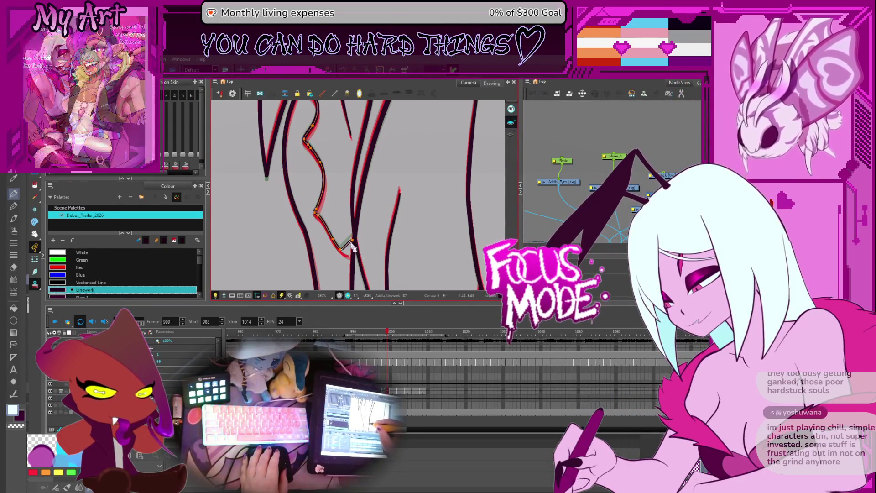
key(comma)
key(comma)
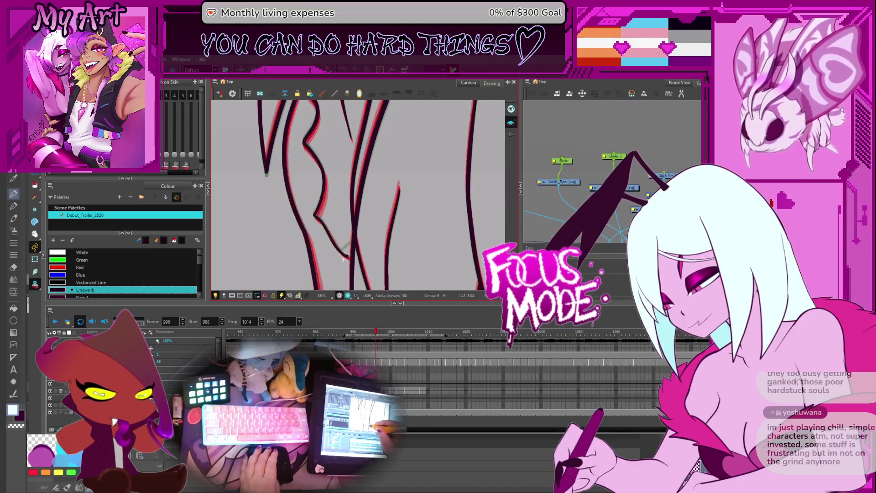
click(343, 257)
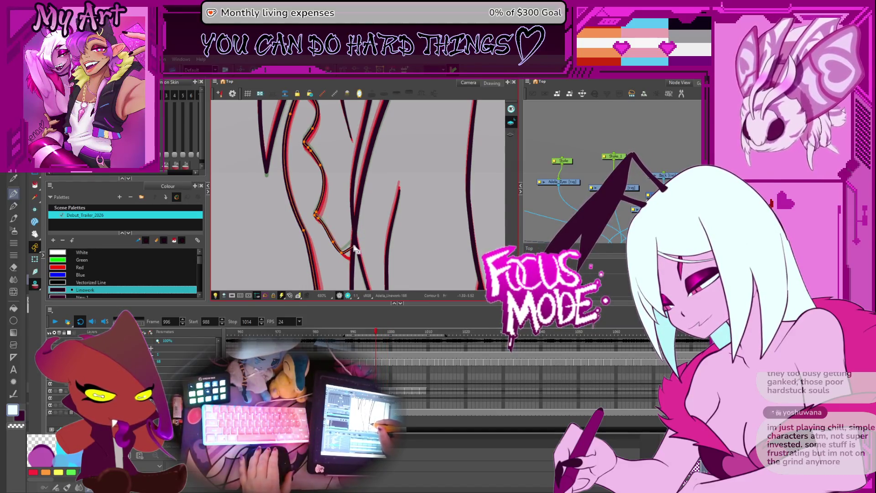
key(comma)
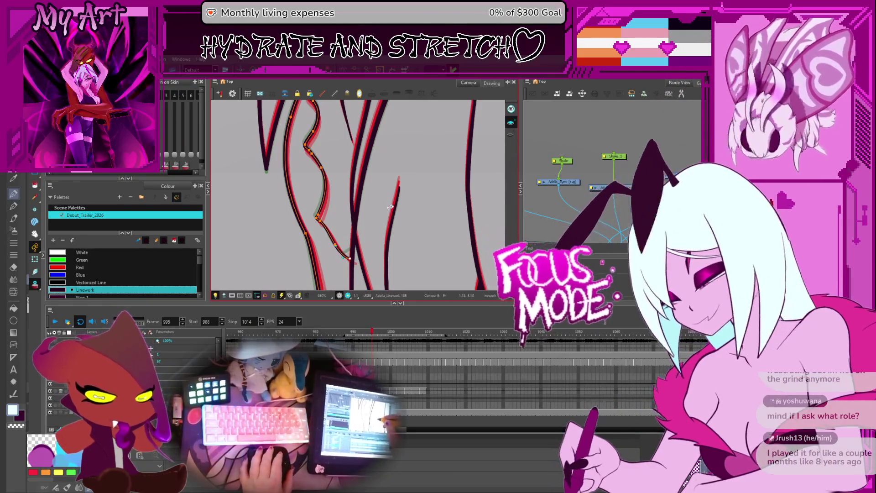
Drag the end of the long dark hair line on frame 995 to meet the neighbouring contour.
scroll(393, 198, down, 4)
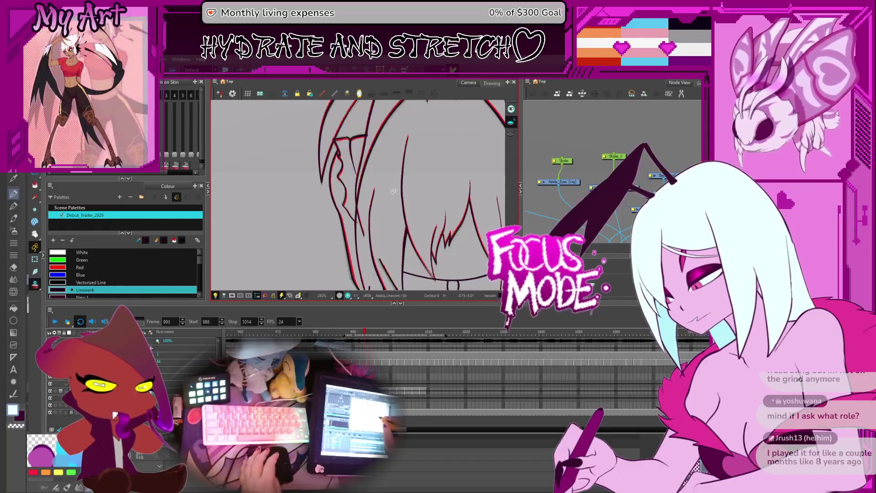
scroll(392, 197, up, 5)
click(341, 273)
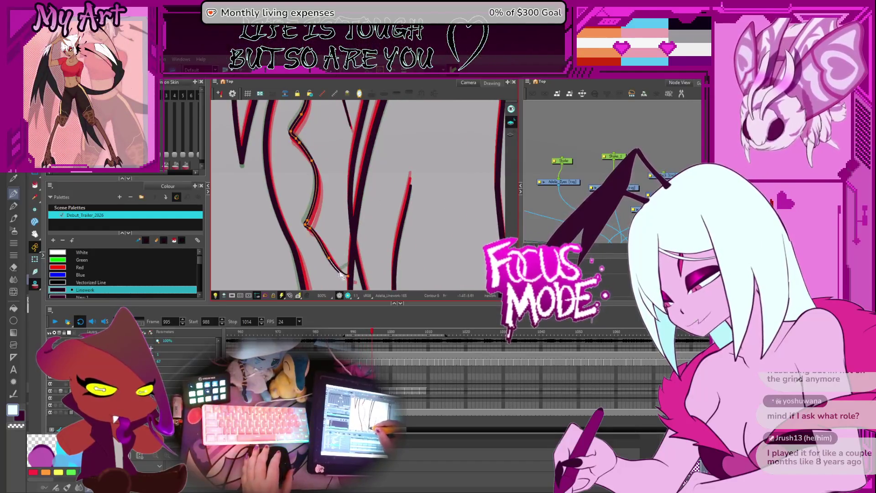
drag(345, 276, 349, 281)
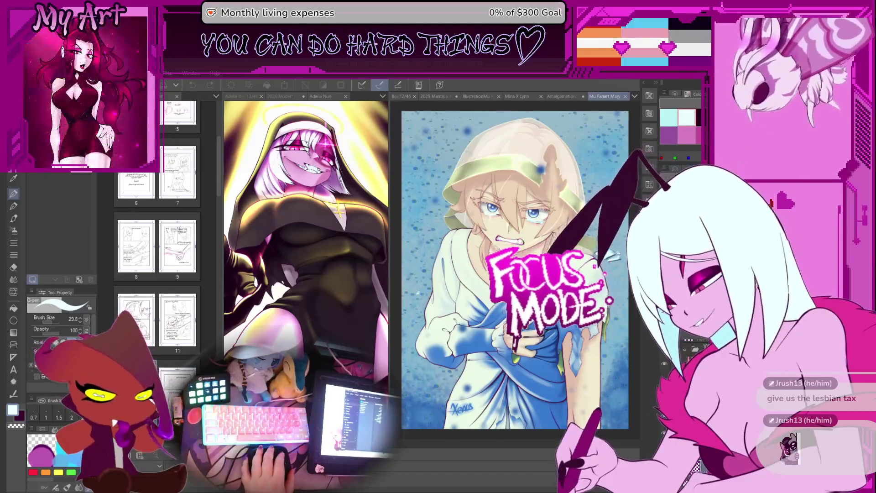
Switch to the Mina X Lynn document tab in Clip Studio Paint and undo its last stroke.
click(527, 97)
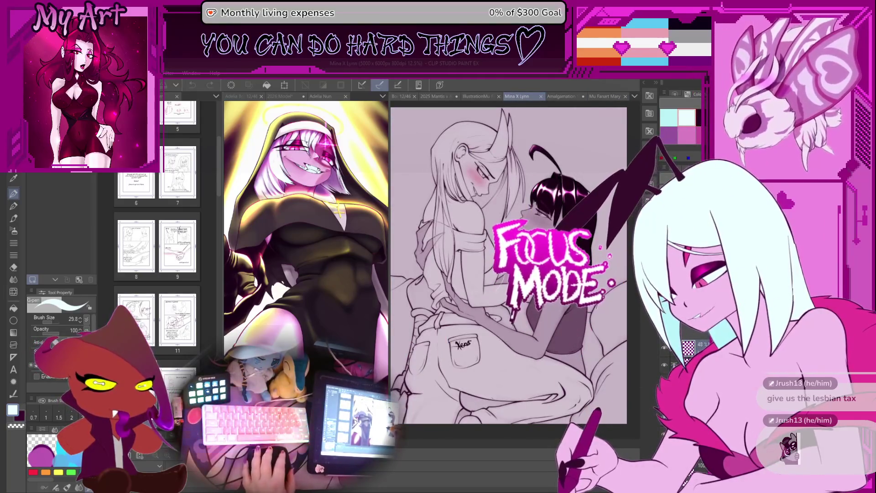
key(ctrl+z)
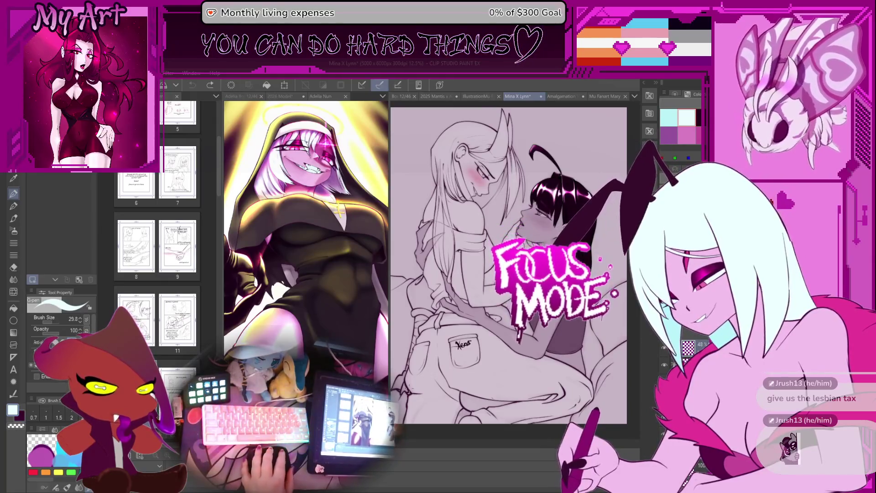
scroll(509, 267, up, 1)
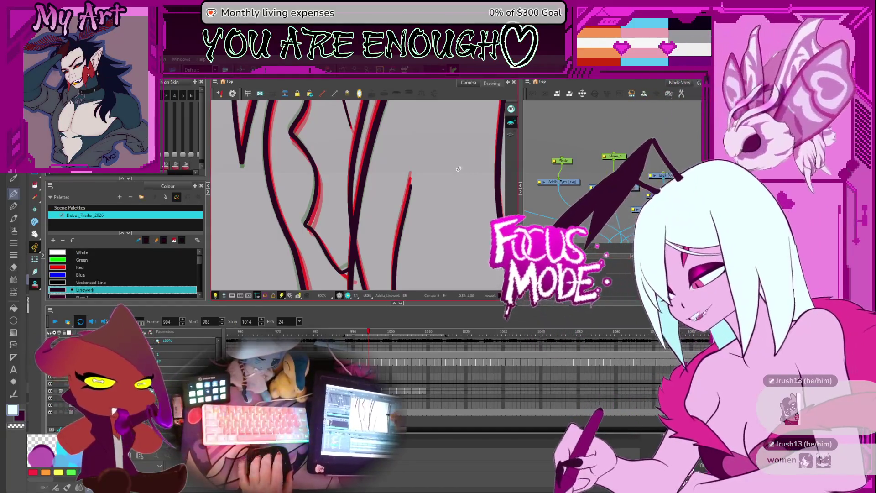
Zoom out to the whole figure, drag the timeline Stop frame to 1058, and play the animation.
scroll(454, 186, down, 4)
scroll(455, 185, down, 2)
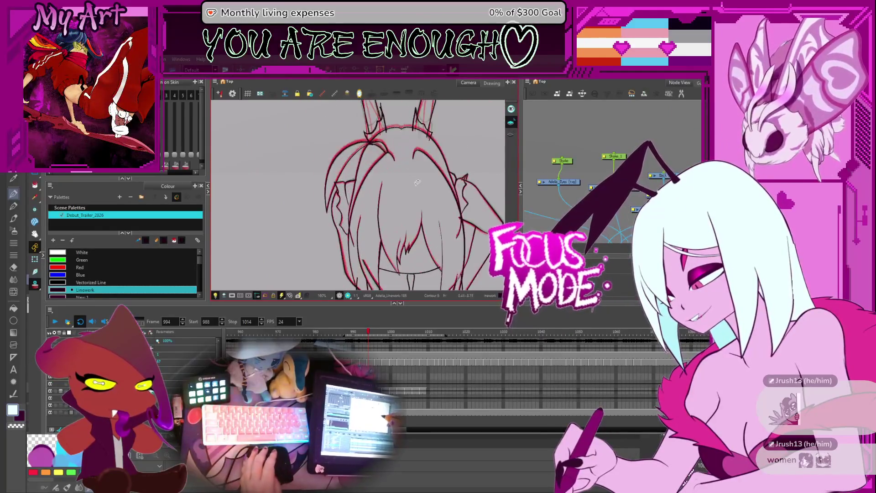
scroll(439, 177, down, 2)
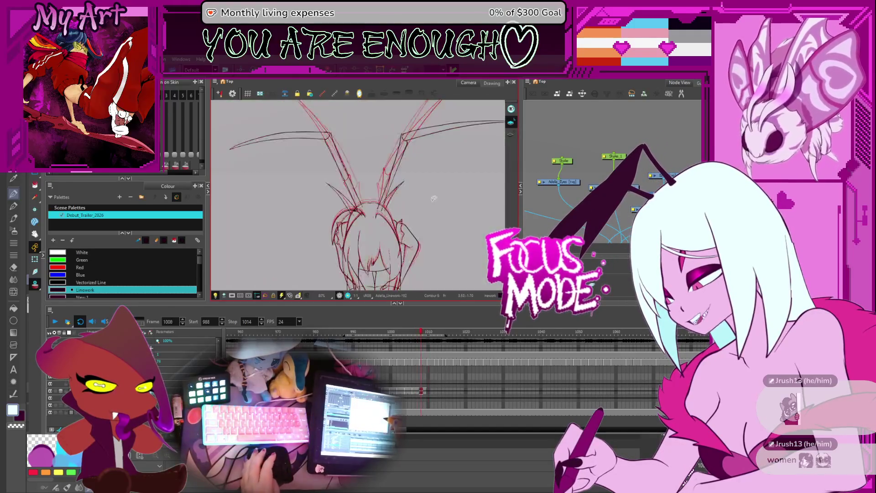
scroll(429, 201, down, 2)
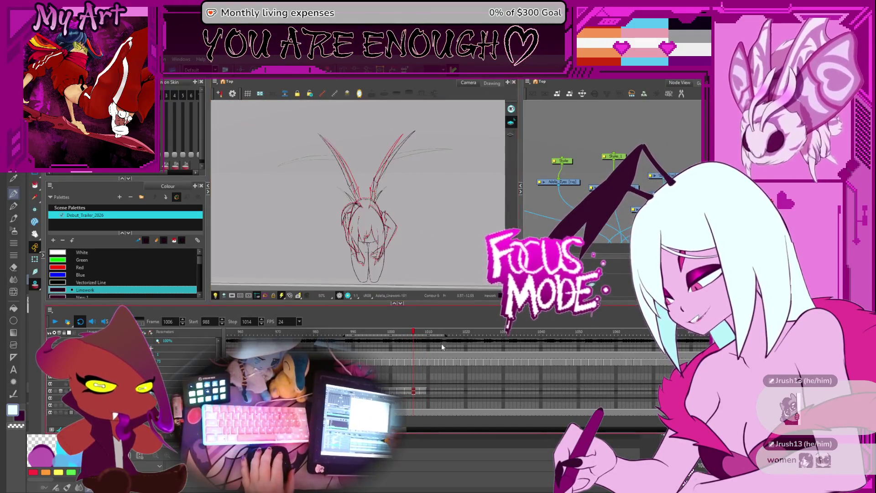
drag(447, 337, 608, 338)
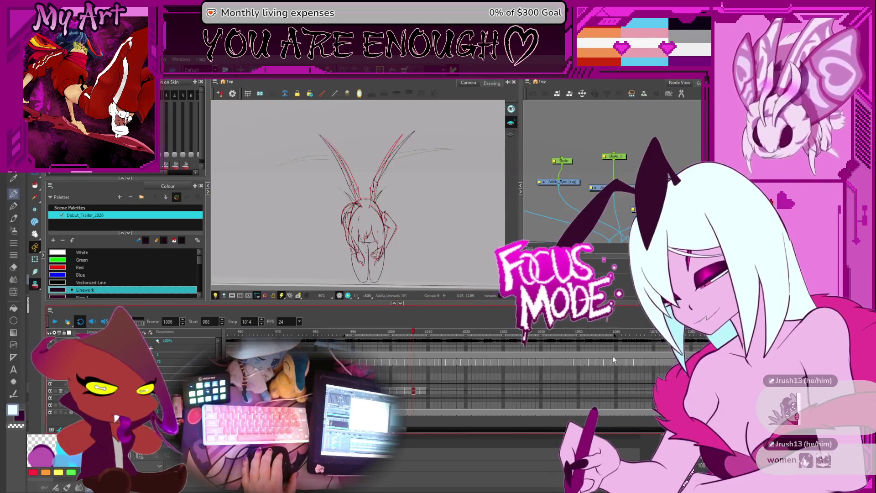
click(55, 321)
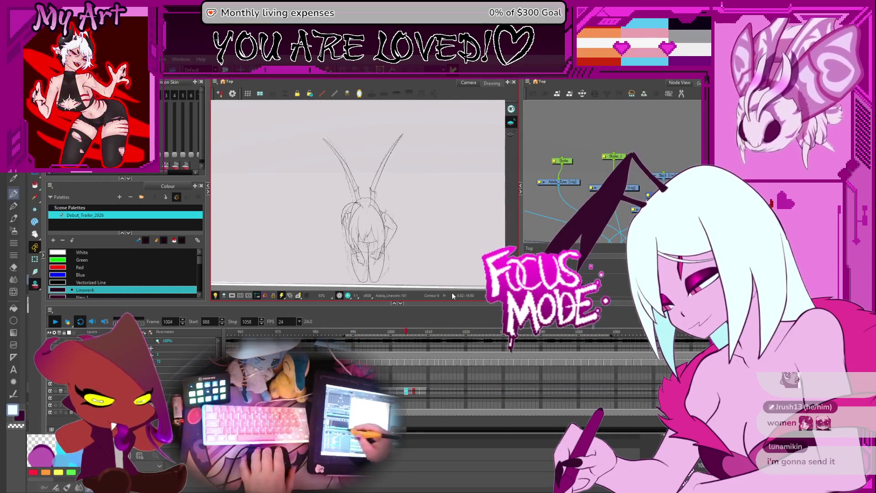
Stop playback on frame 1008 and zoom in on the head sketch.
click(56, 322)
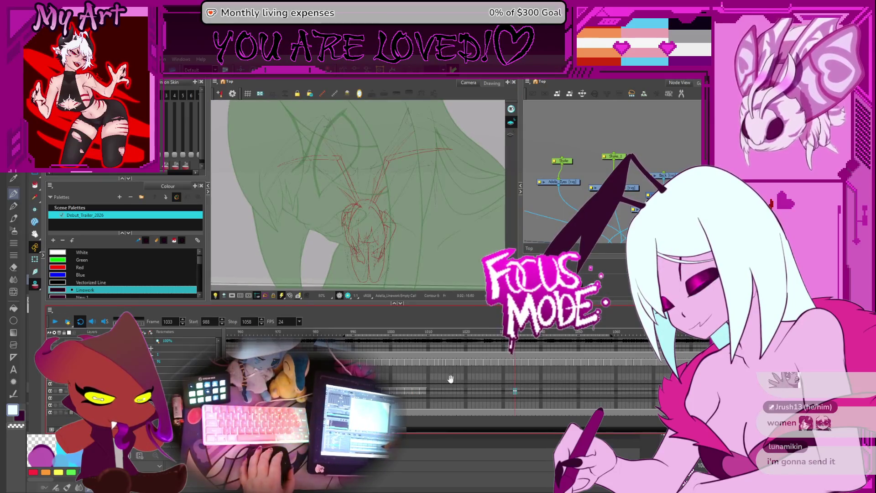
click(393, 388)
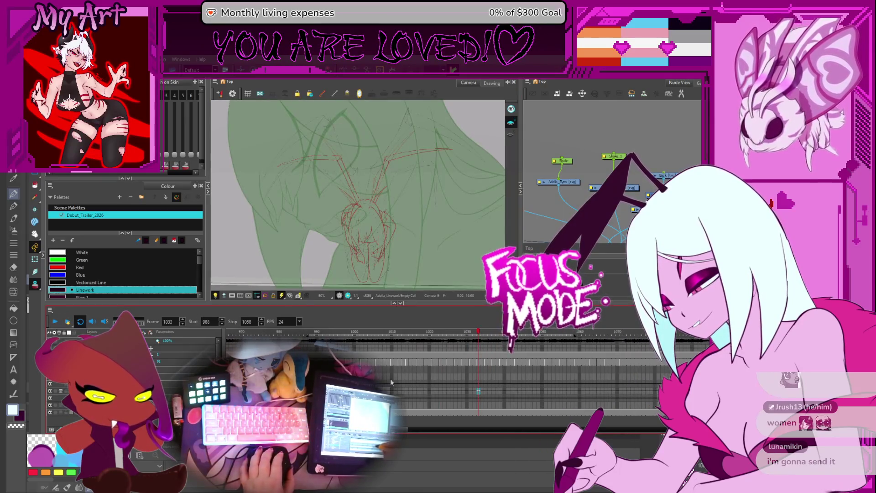
click(384, 338)
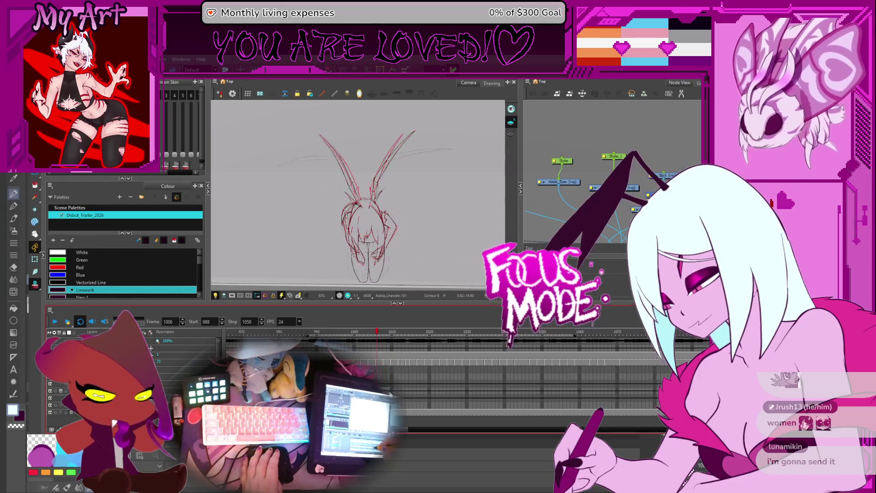
key(2)
drag(433, 239, 423, 224)
Zoom the timeline in around frame 1008 and select the cell at frame 1010.
key(2)
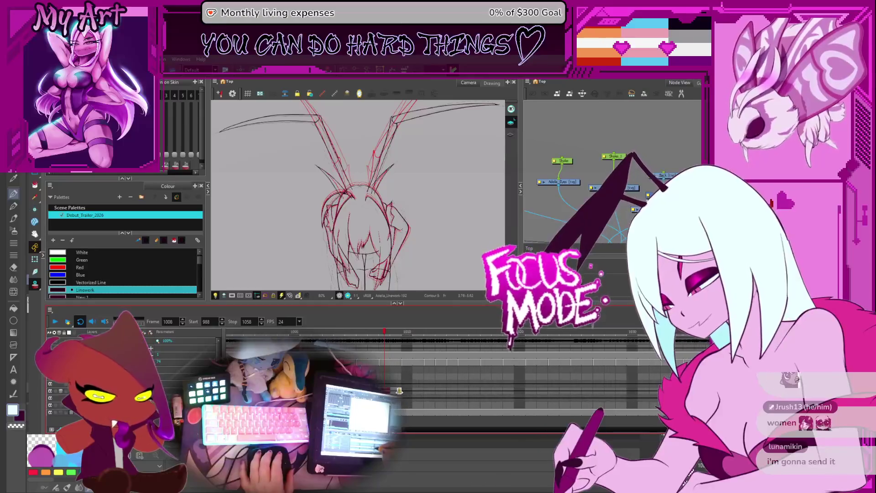
key(2)
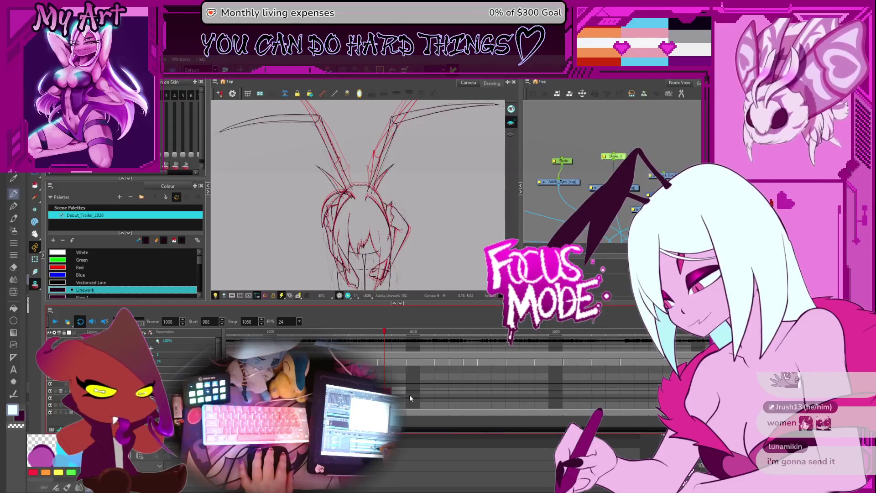
drag(412, 392, 434, 392)
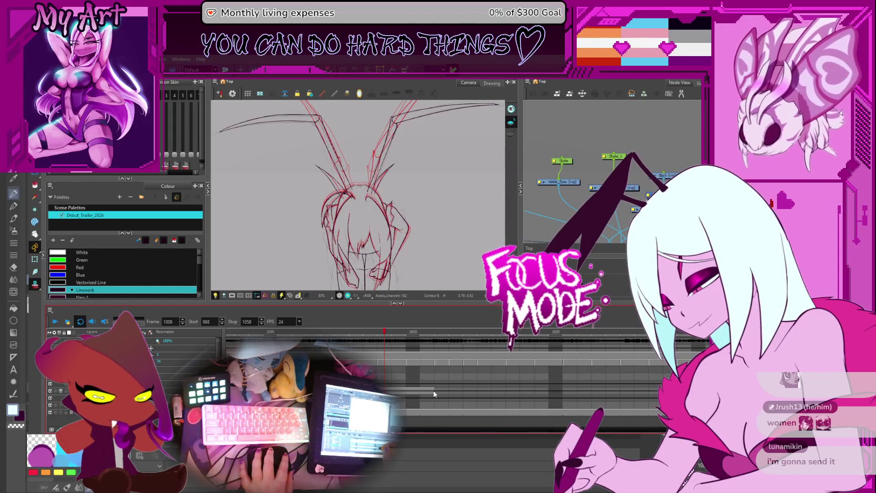
click(417, 393)
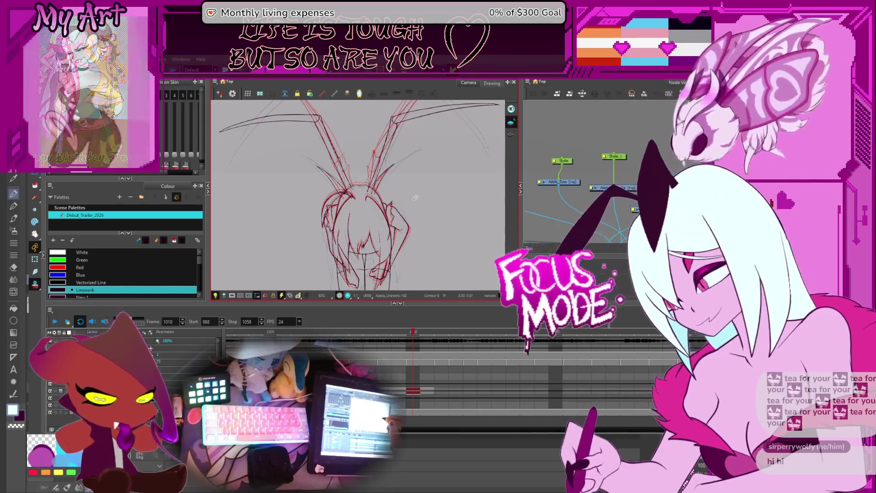
Zoom out to the whole sketch, then play and stop the animation.
key(2)
click(56, 321)
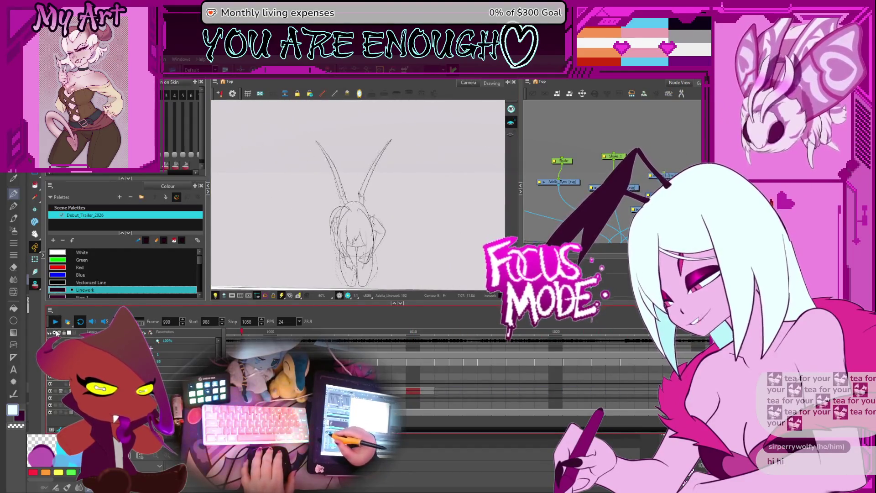
key(Return)
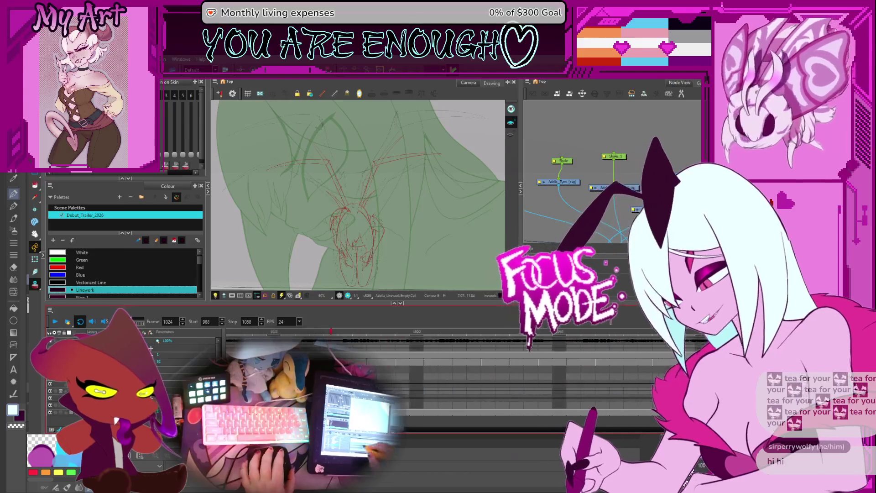
Scrub the rough frames from 989 to 1014, then play the coloured section.
scroll(472, 338, down, 5)
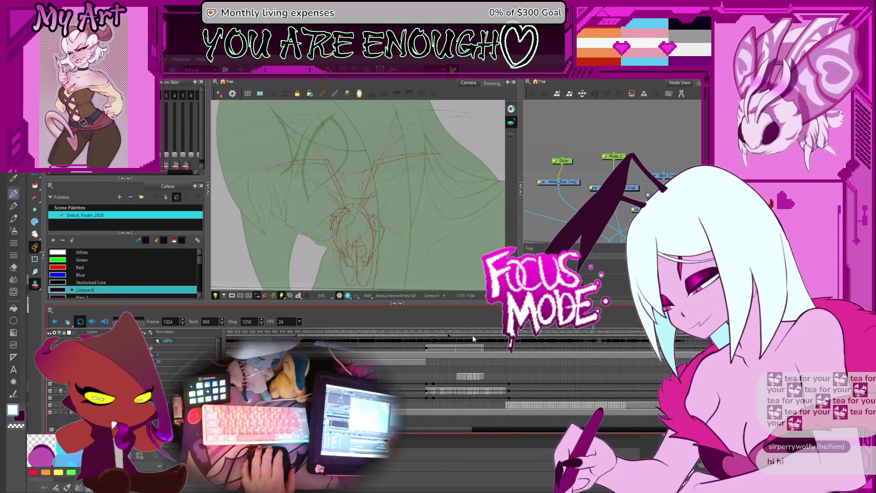
click(297, 336)
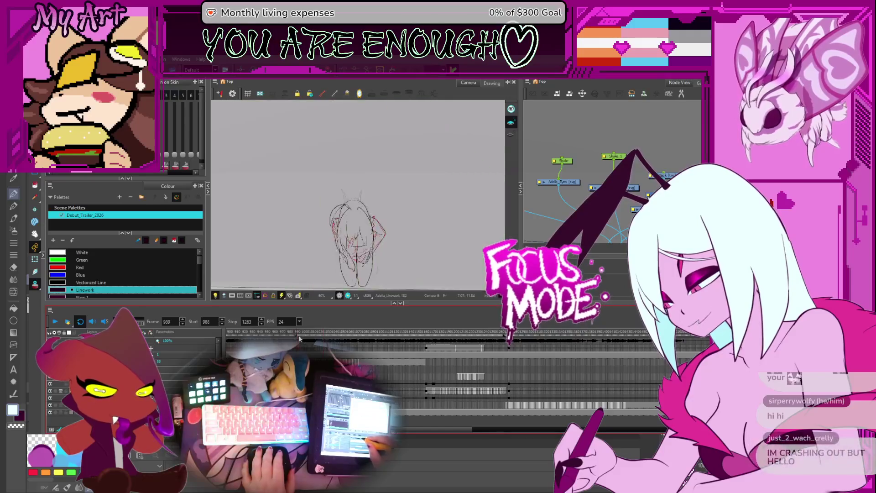
drag(297, 337, 316, 337)
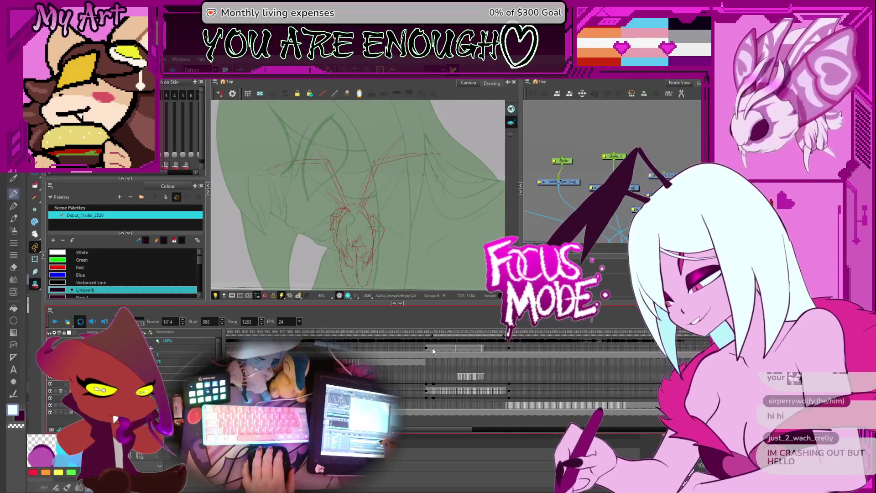
click(61, 323)
click(61, 324)
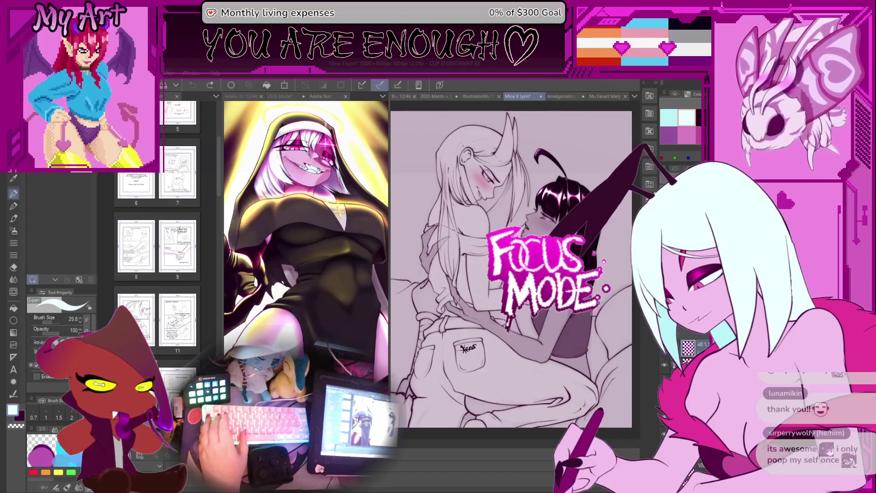
Show the coloured illustration document in Clip Studio Paint and widen the nun artwork pane.
key(ctrl+Tab)
scroll(491, 236, up, 2)
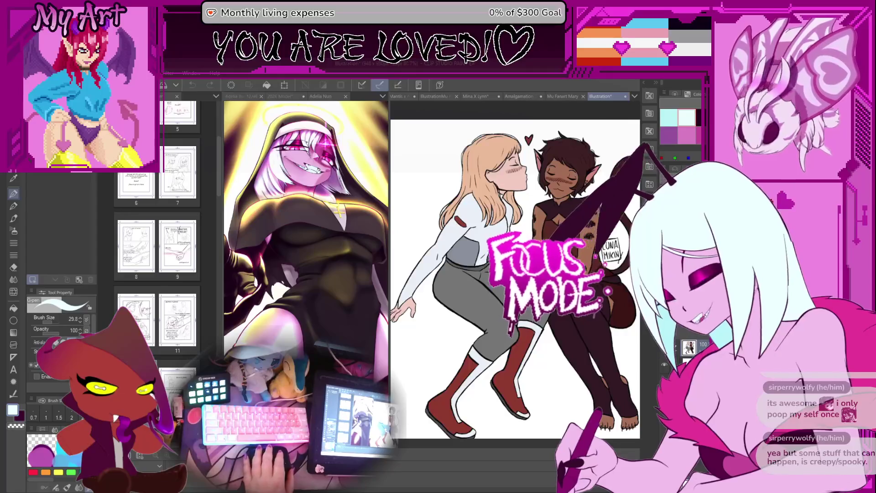
scroll(519, 214, down, 2)
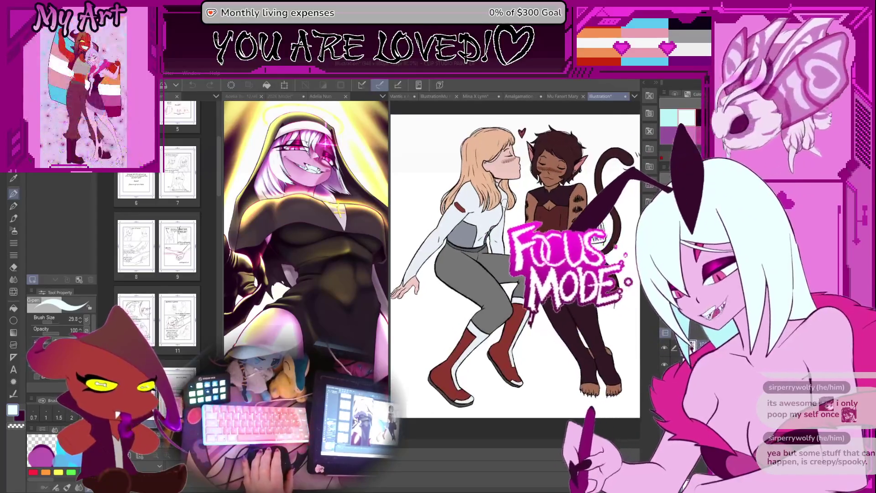
scroll(519, 213, down, 1)
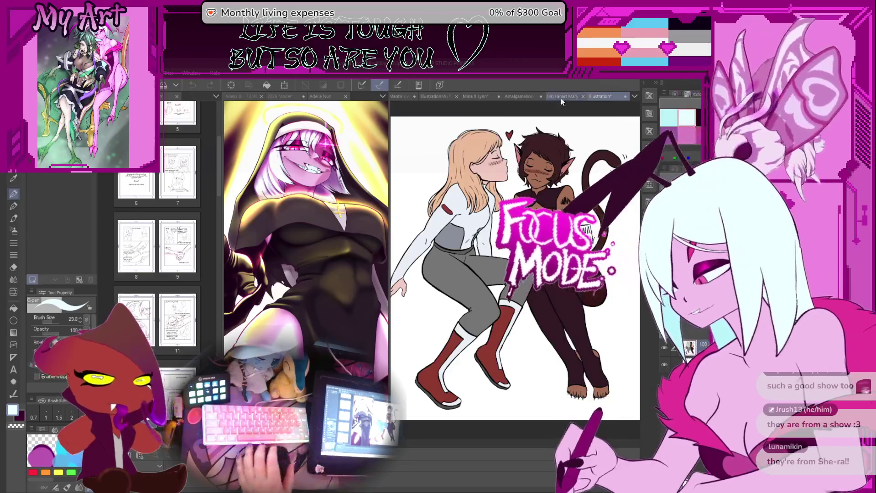
drag(389, 112, 396, 112)
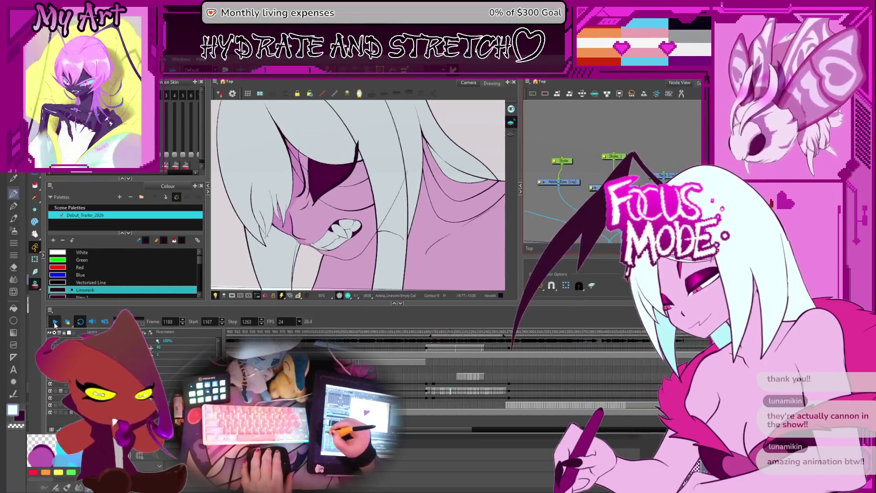
Replay the rough sketch frames, stop, and go to frame 1007, stepping forward one frame.
scroll(530, 360, left, 5)
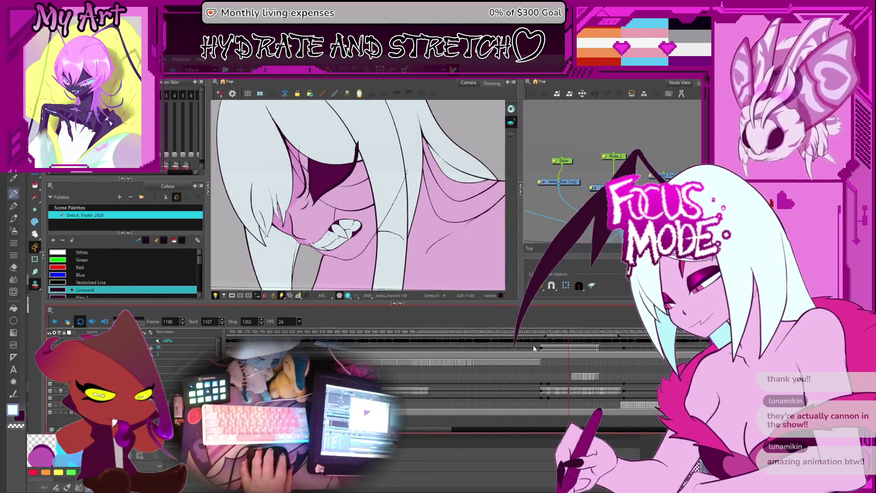
scroll(525, 364, right, 2)
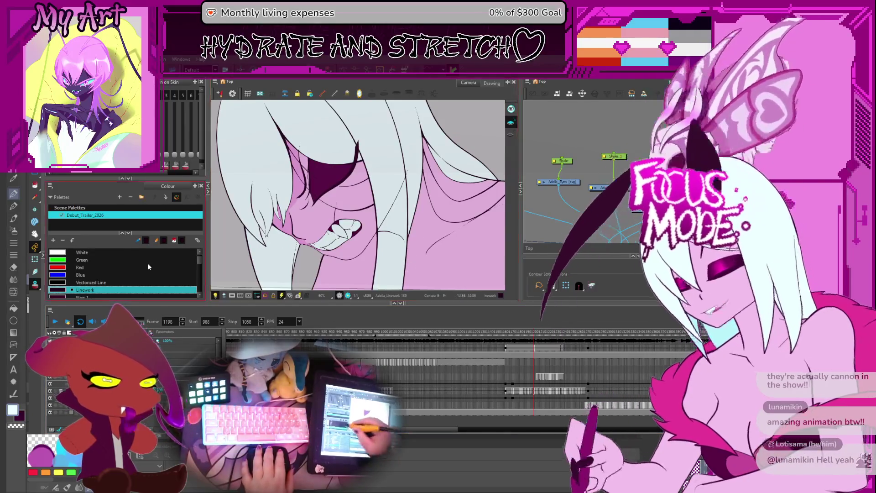
click(56, 322)
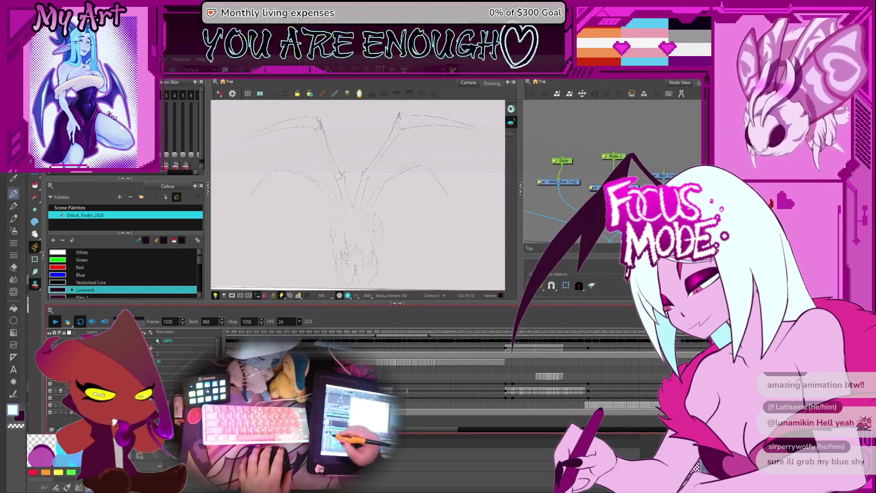
key(Return)
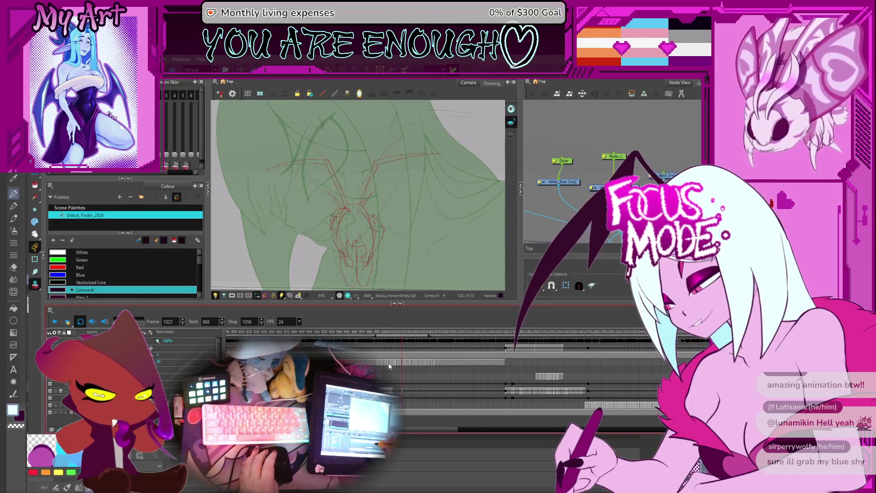
click(388, 363)
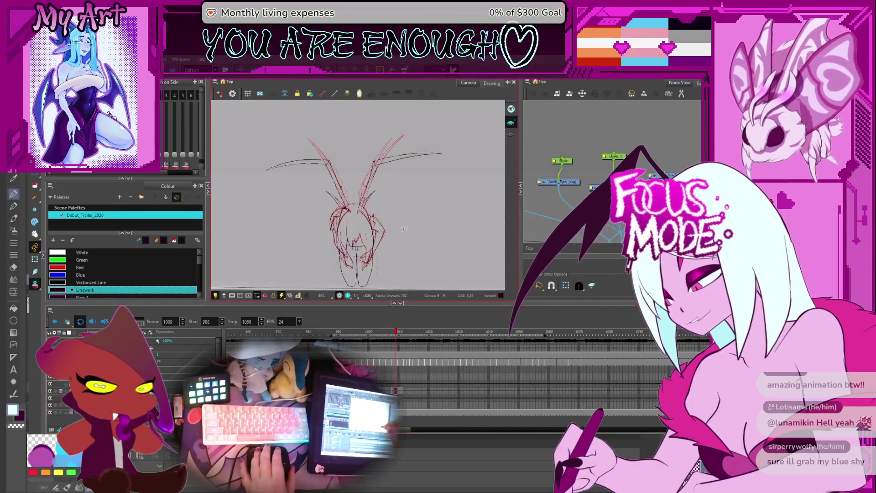
scroll(402, 224, up, 3)
key(period)
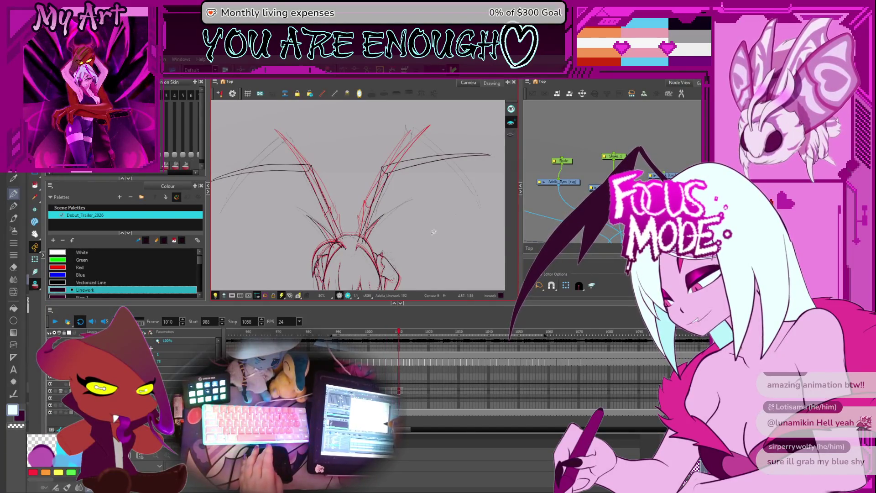
Compare frames 1007 and 1008 with the horns centred, then advance to frame 1010.
key(comma)
key(comma)
key(comma)
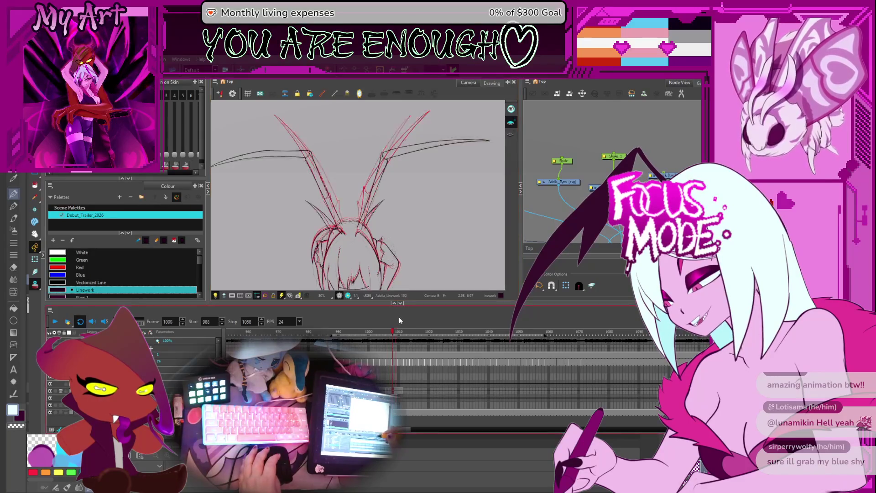
key(period)
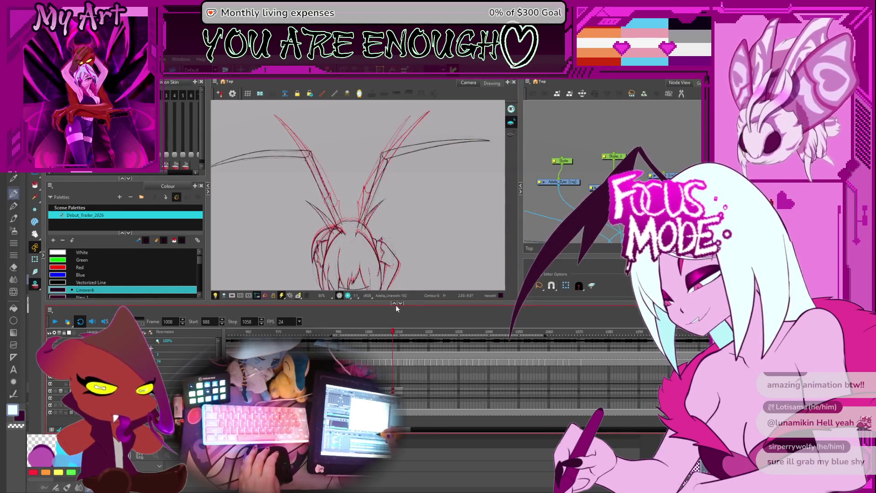
drag(383, 241, 425, 203)
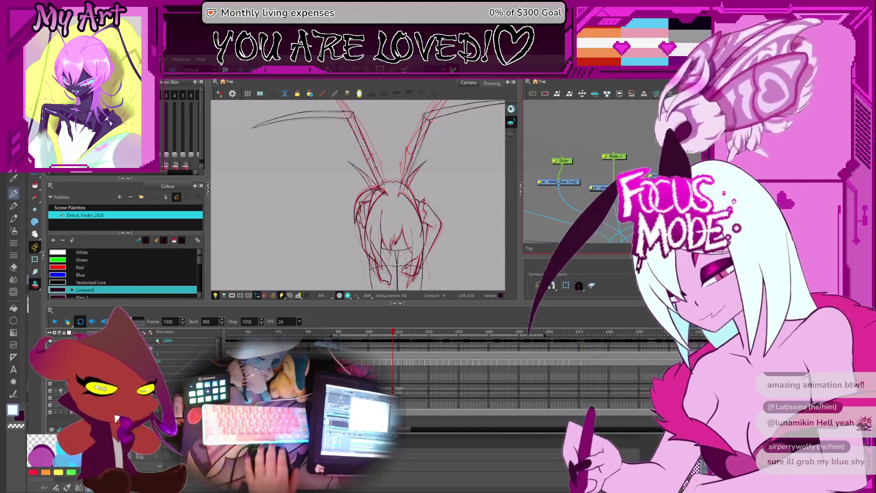
mouse_move(398, 175)
mouse_down()
mouse_move(388, 192)
mouse_move(398, 203)
mouse_up()
key(period)
key(period)
key(alt+s)
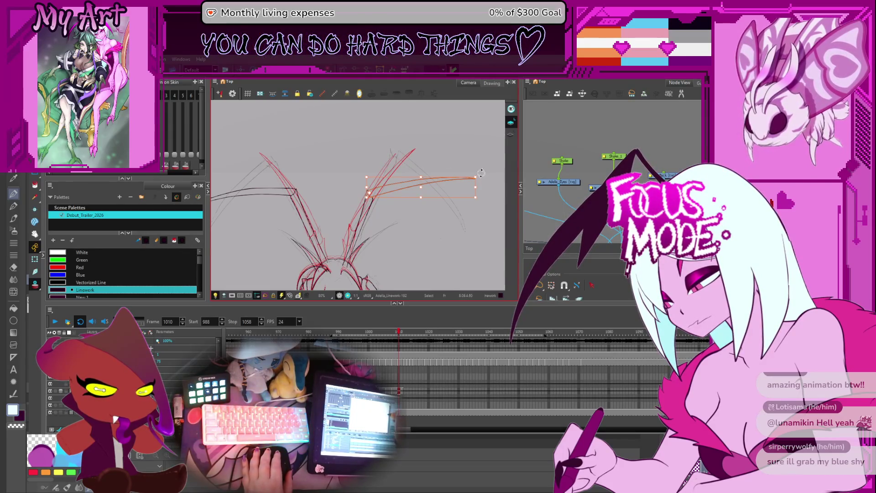
Rotate the right horn stroke slightly downward and inspect it along its length up to the tip.
drag(451, 249, 450, 251)
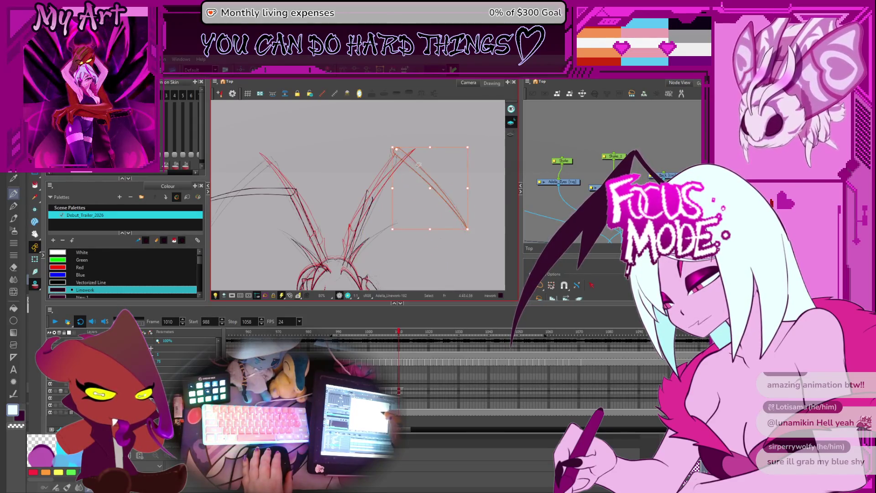
scroll(416, 163, up, 5)
key(alt+q)
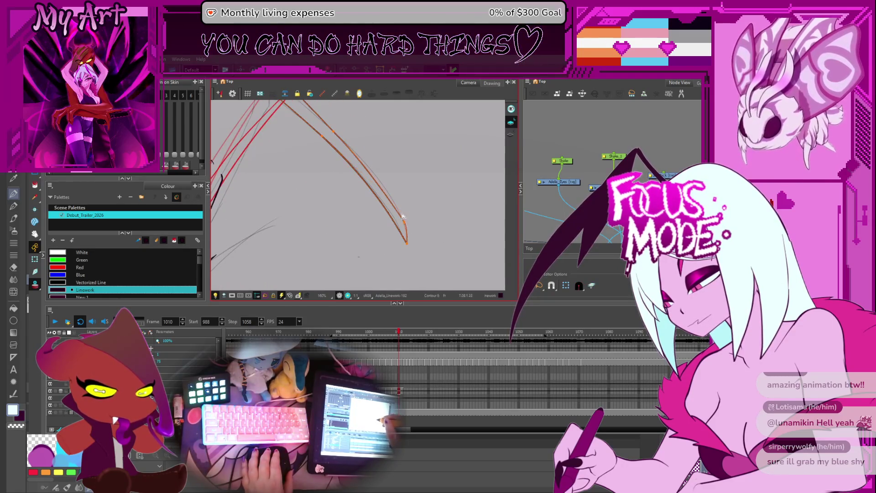
drag(401, 213, 415, 240)
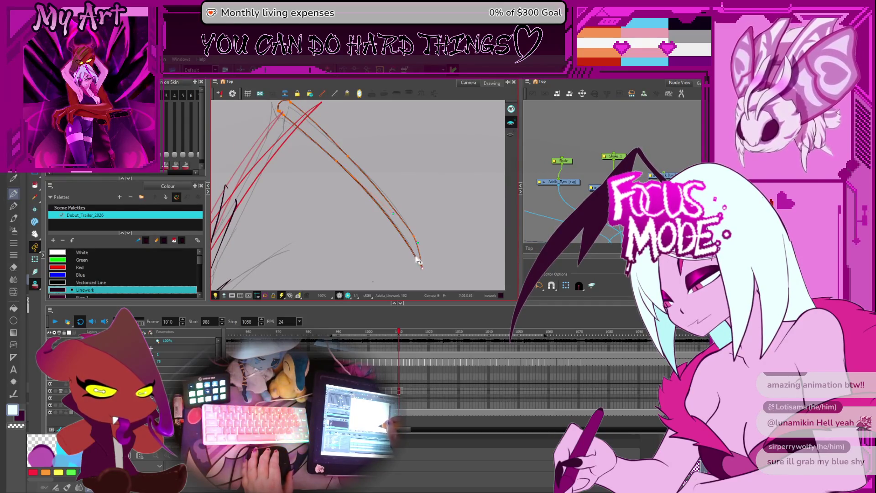
drag(409, 247, 404, 259)
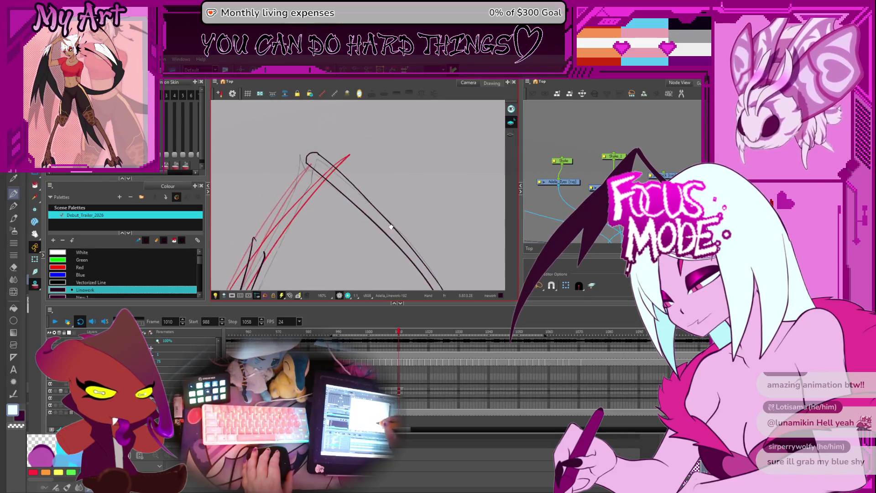
mouse_move(404, 226)
mouse_down()
mouse_move(443, 207)
mouse_move(458, 273)
mouse_up()
drag(286, 244, 302, 194)
key(2)
key(2)
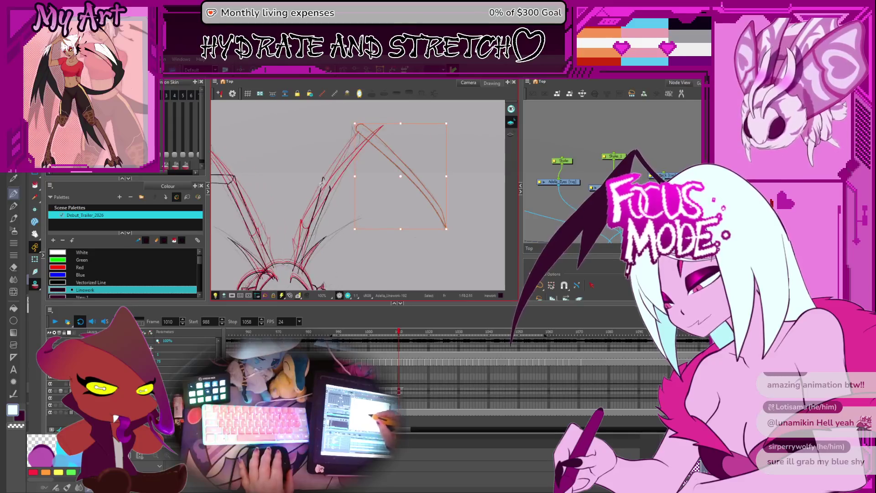
drag(386, 207, 413, 224)
Replace the rough segment with a new black inner line running up to the horn tip.
click(341, 220)
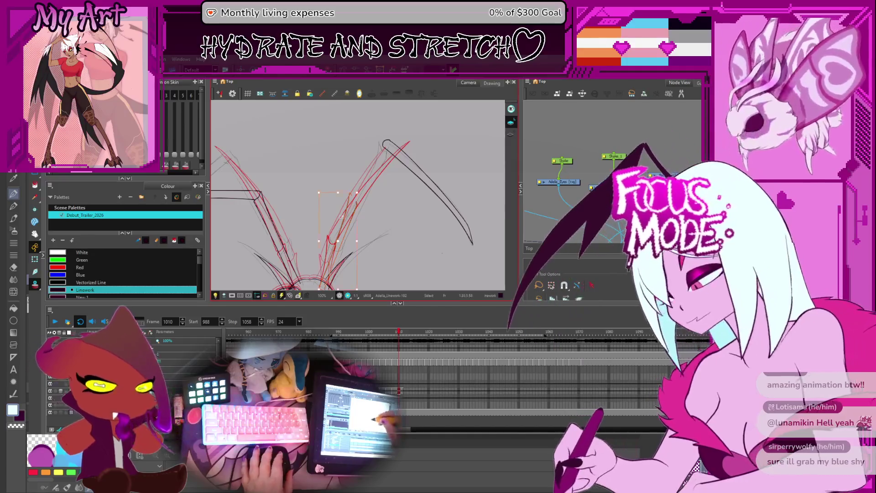
click(362, 193)
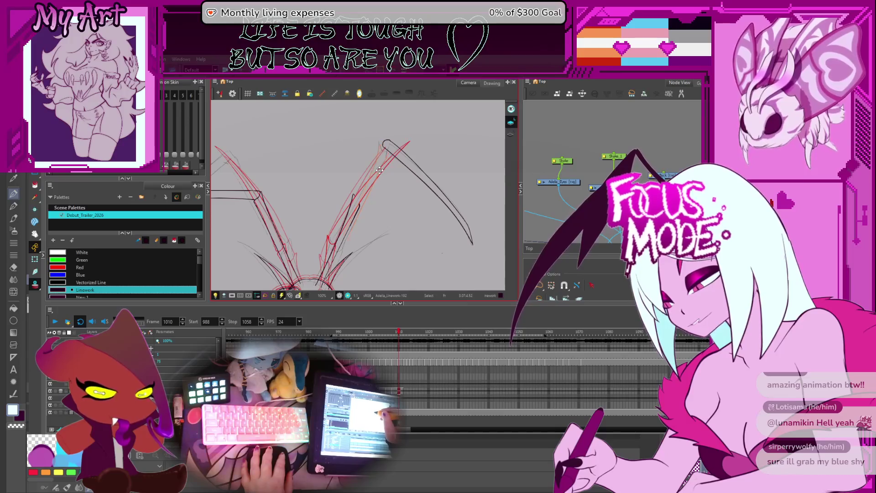
scroll(380, 167, up, 1)
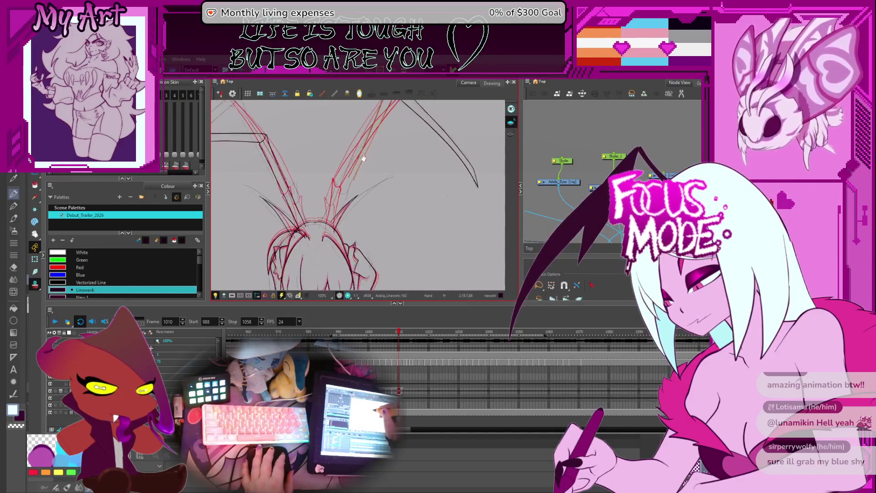
click(353, 213)
drag(348, 206, 362, 215)
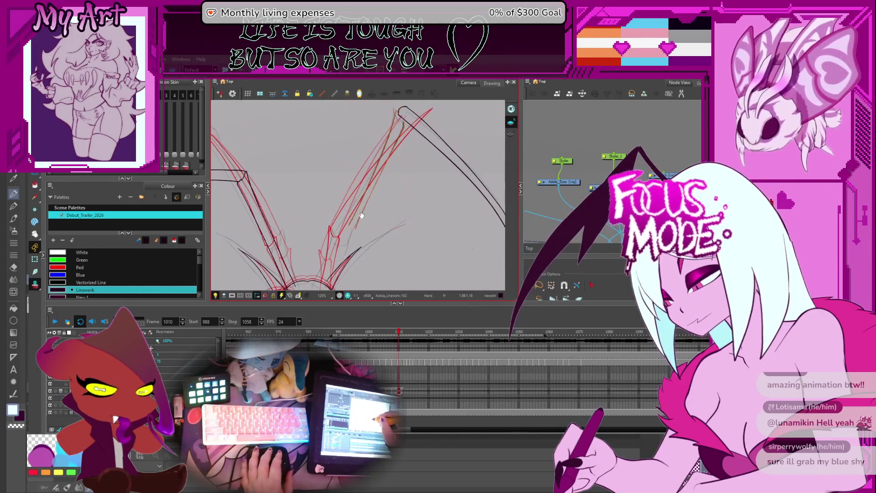
click(338, 236)
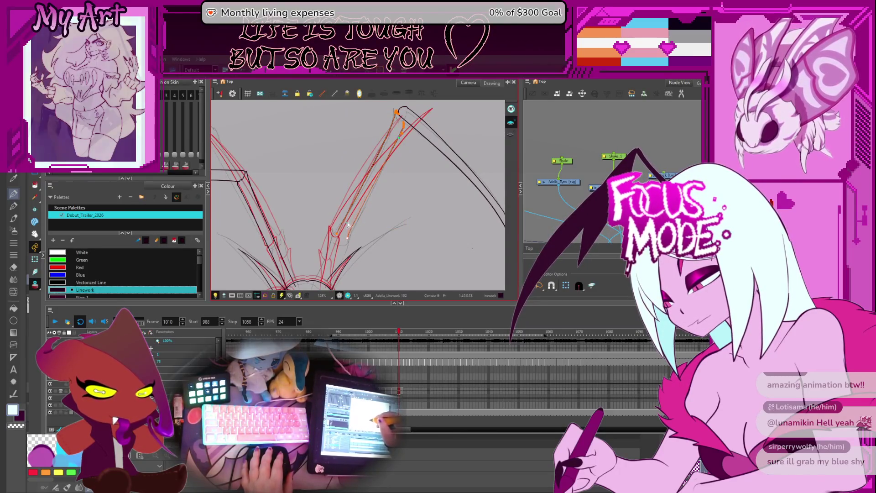
drag(347, 240, 398, 118)
scroll(361, 210, up, 4)
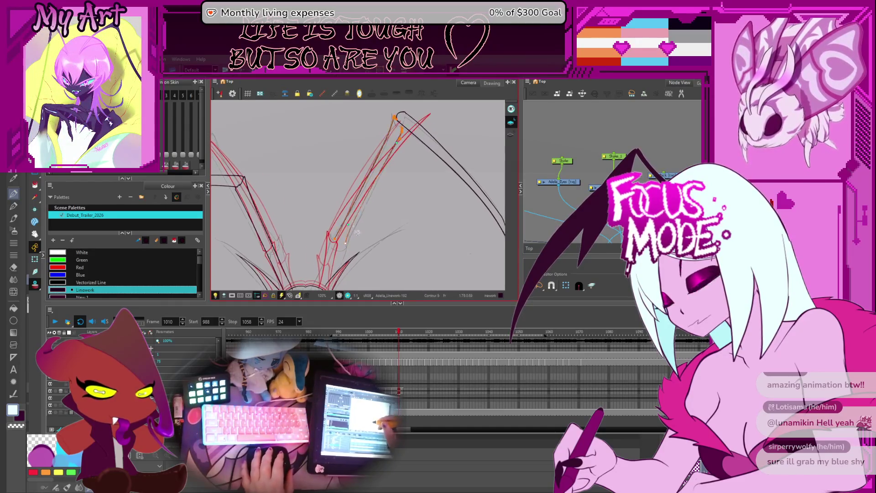
key(alt+s)
scroll(411, 210, up, 1)
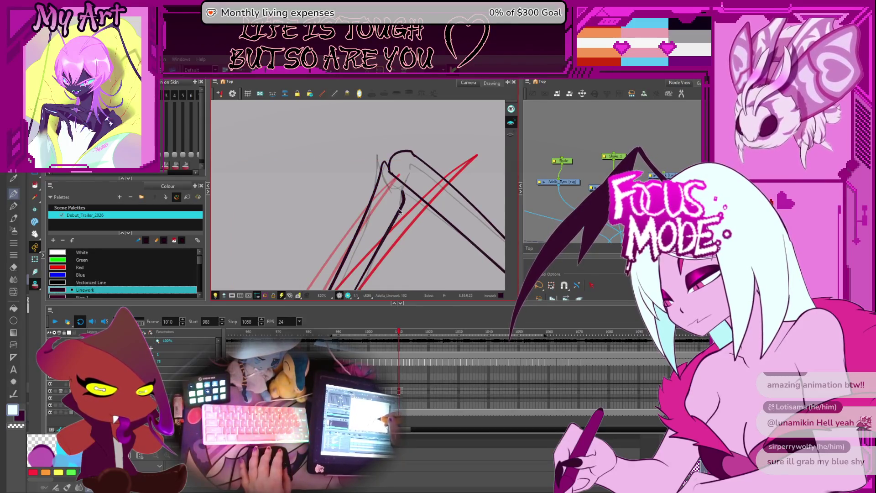
Drag the curve at the horn's top upward with the Contour Editor to raise the arch.
key(alt+q)
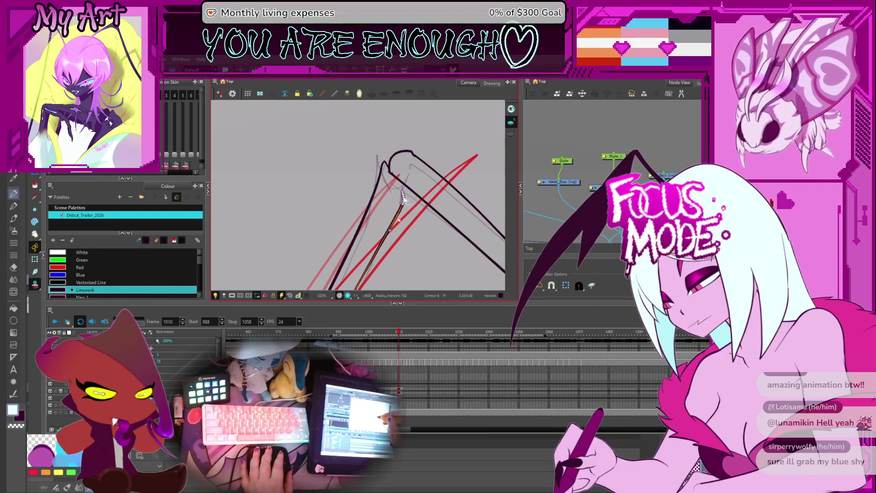
drag(408, 220, 409, 201)
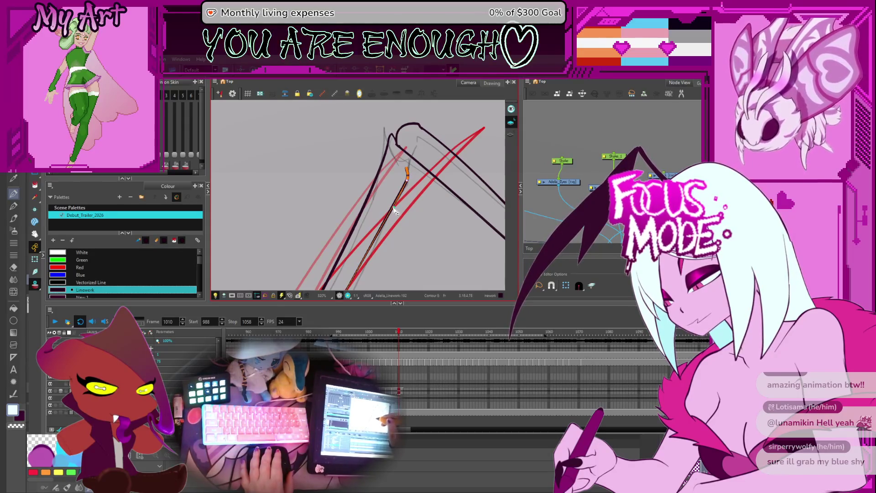
drag(389, 214, 380, 236)
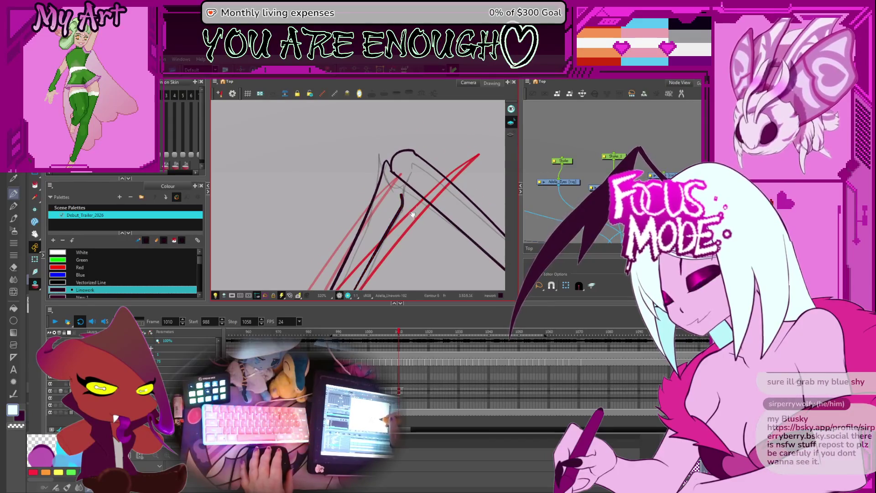
drag(404, 197, 396, 201)
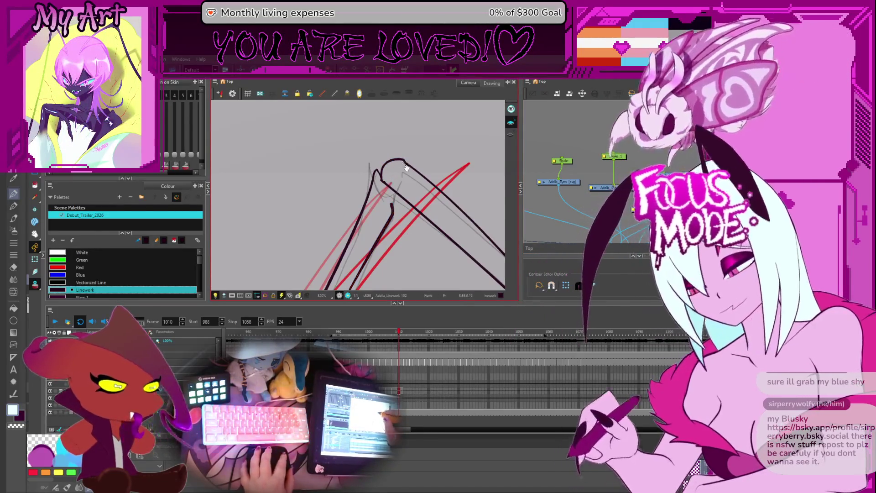
drag(403, 151, 413, 162)
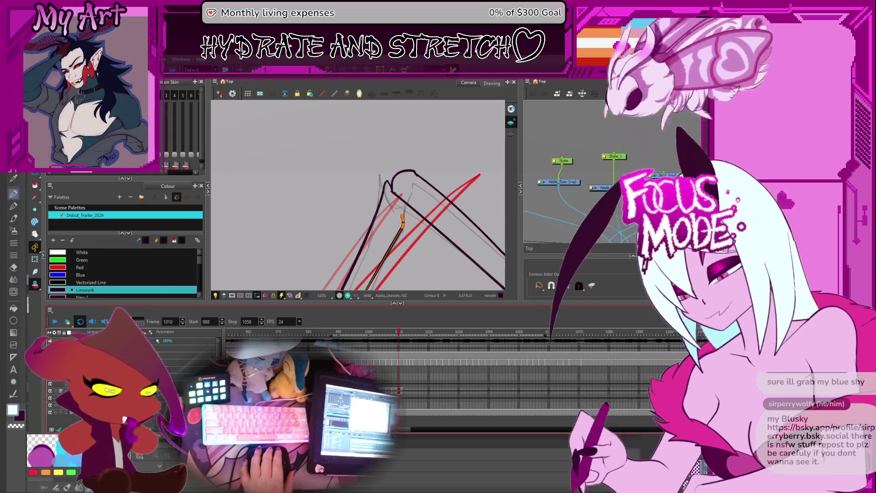
click(408, 174)
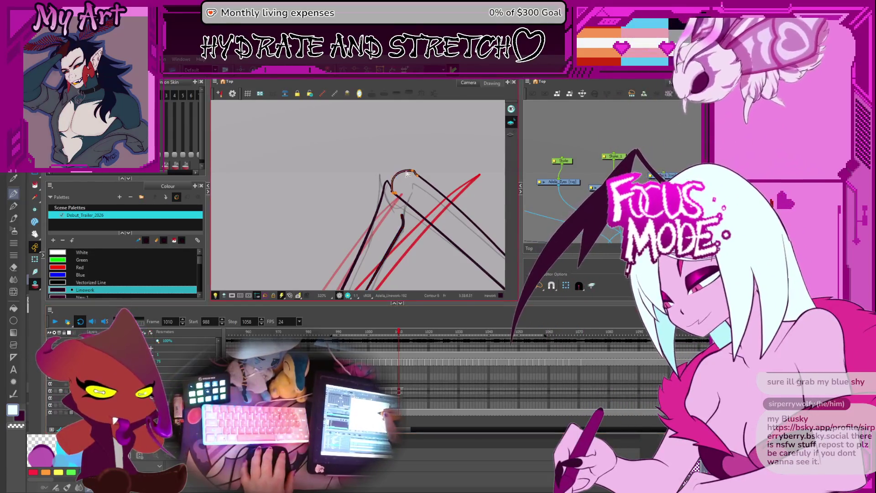
drag(410, 173, 405, 163)
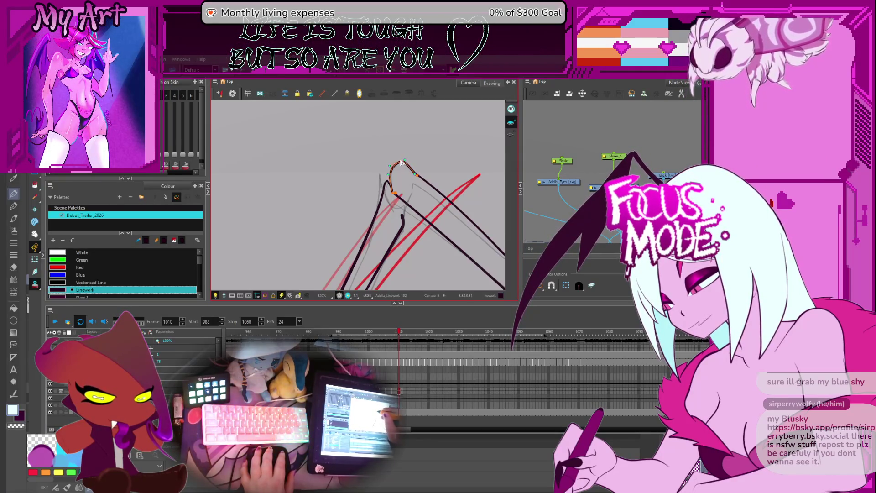
mouse_move(382, 187)
mouse_down()
mouse_move(418, 192)
mouse_move(416, 185)
mouse_up()
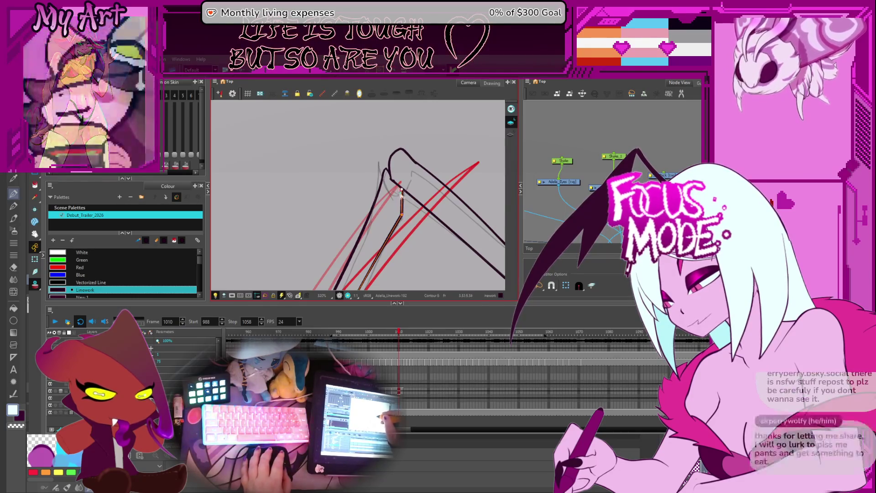
drag(403, 206, 416, 210)
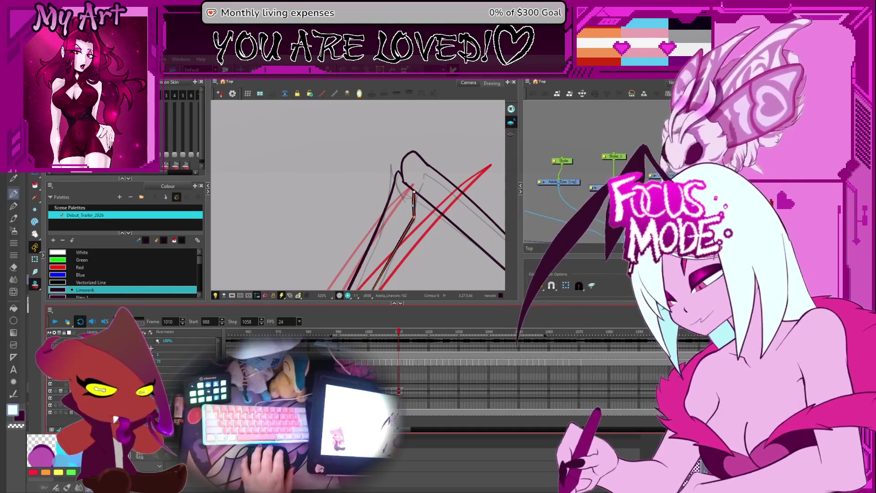
Select the right black stroke at the horn peak and undo its accidental move.
scroll(391, 215, down, 5)
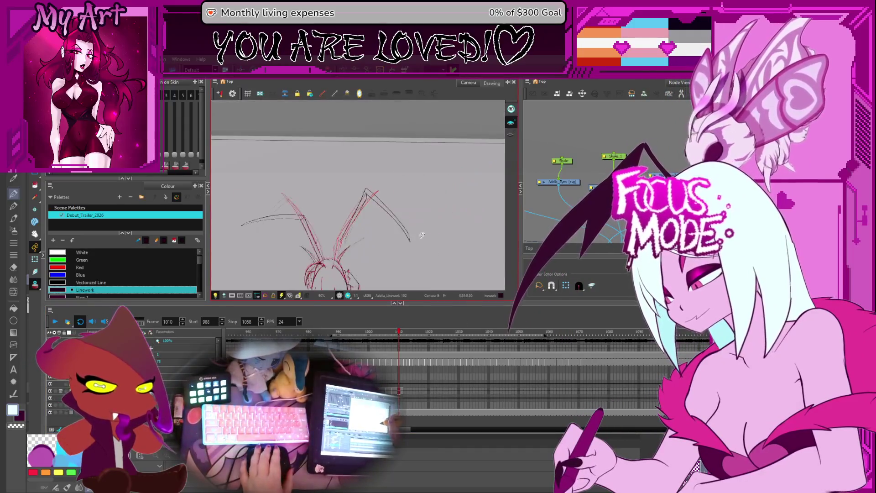
scroll(390, 215, up, 4)
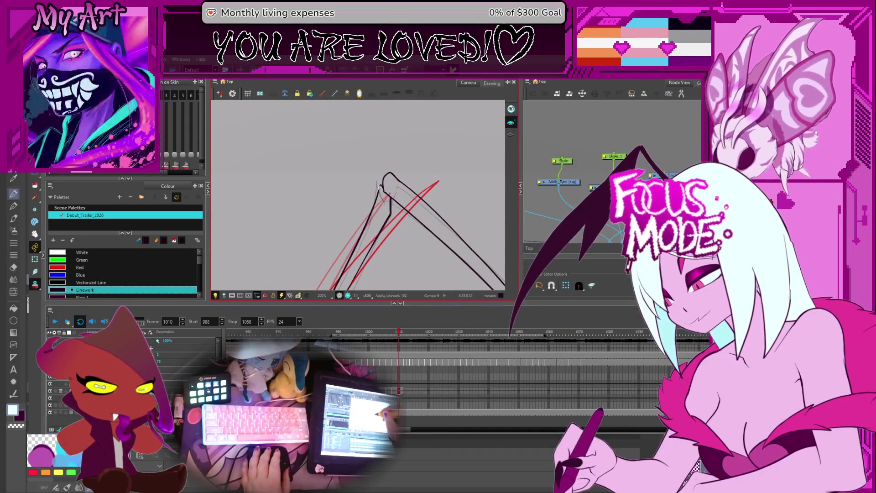
drag(388, 183, 391, 154)
click(365, 162)
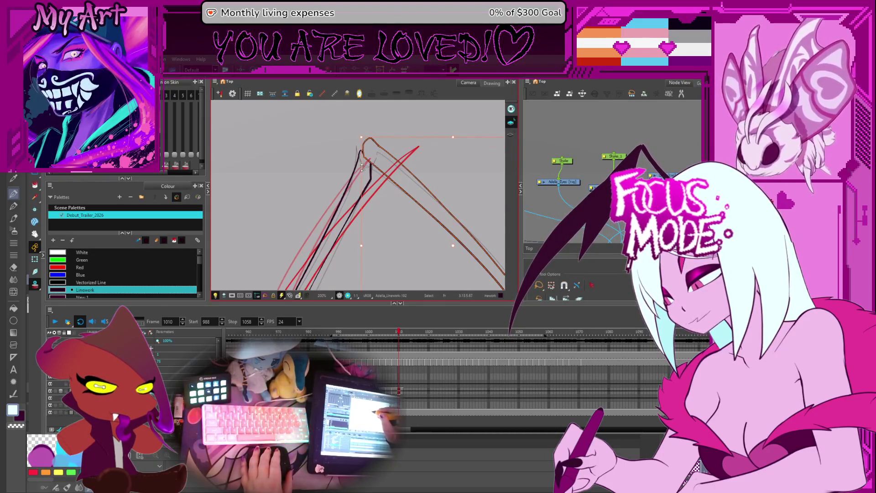
click(361, 171)
key(ctrl+z)
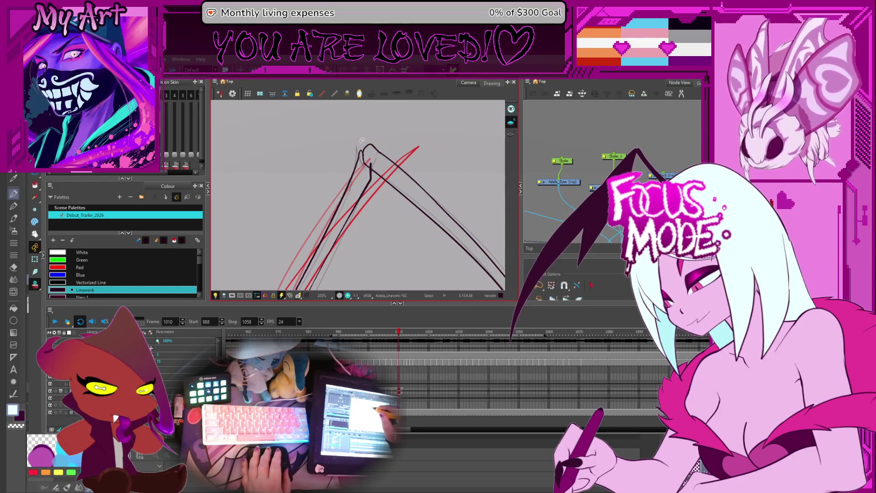
scroll(362, 139, up, 3)
Rotate the short outer-horn black stroke clockwise and move it up-right onto the red rough.
click(367, 173)
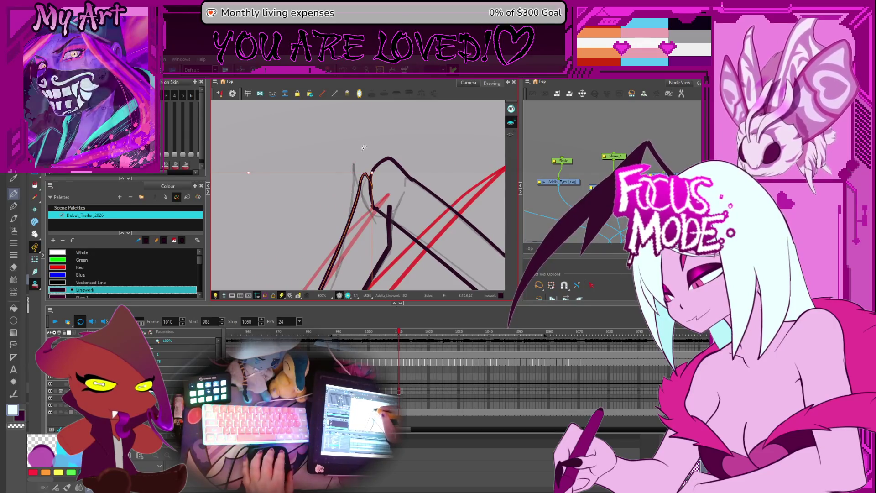
scroll(364, 147, down, 2)
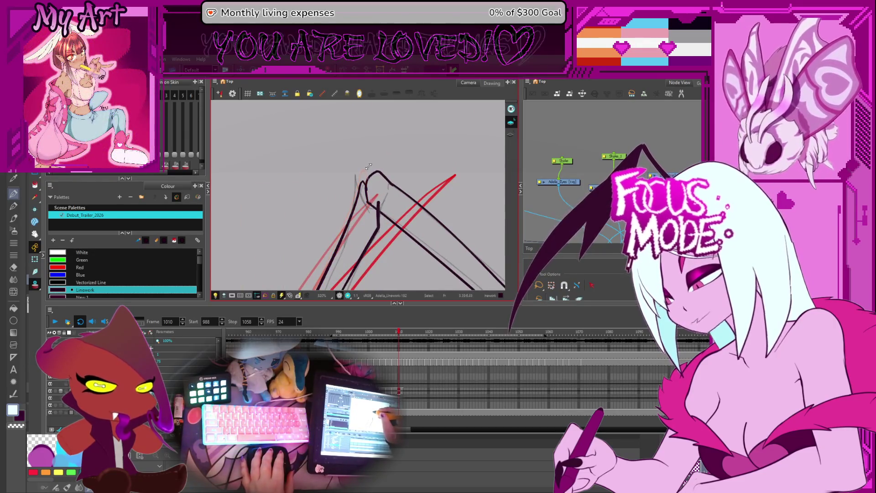
click(365, 173)
scroll(336, 202, down, 1)
scroll(336, 202, down, 5)
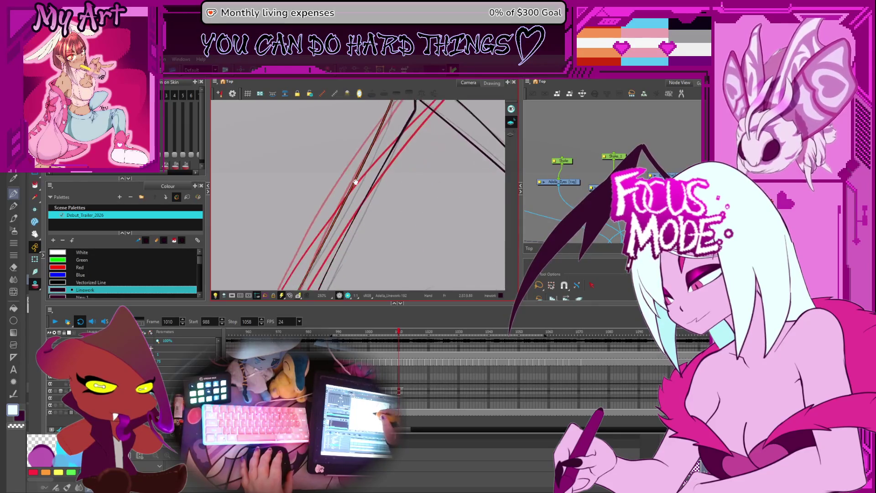
scroll(341, 188, up, 3)
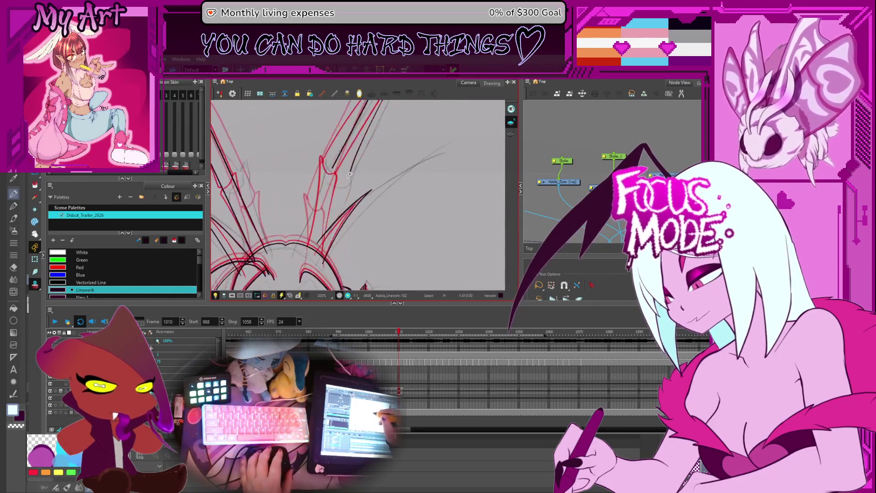
click(356, 233)
drag(413, 206, 406, 187)
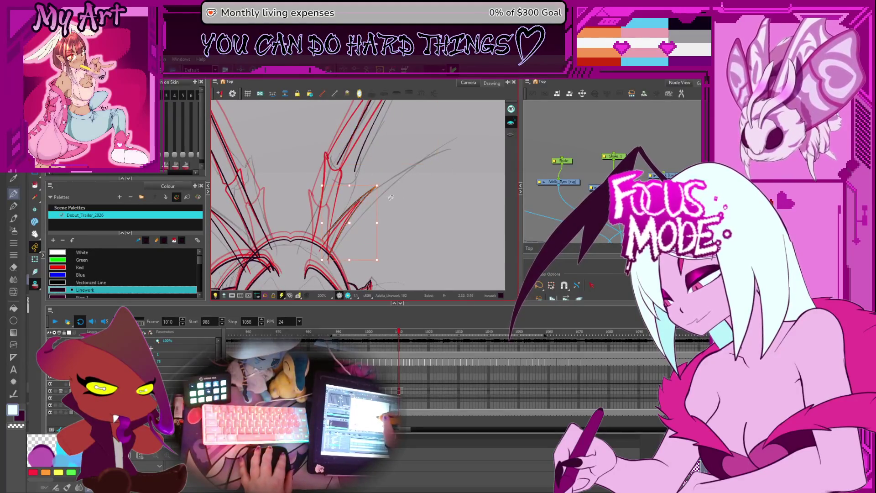
drag(382, 182, 393, 182)
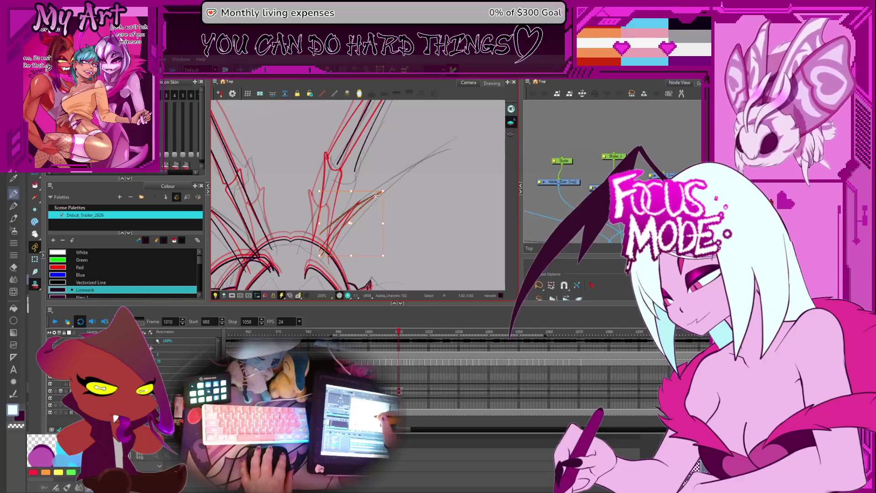
drag(427, 157, 440, 150)
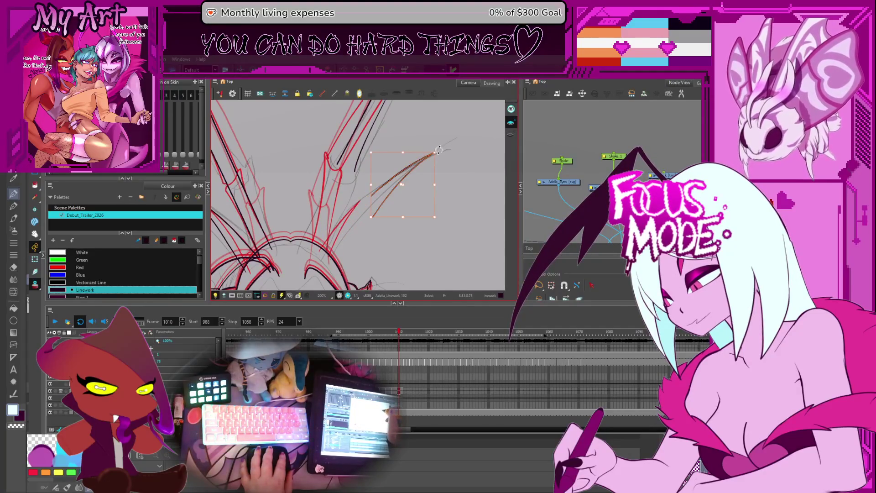
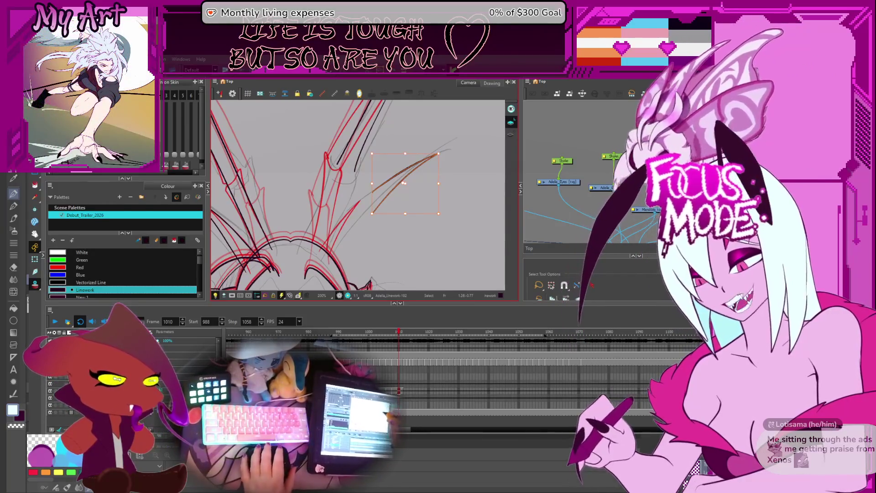
Delete the stray horizontal black wing stroke.
click(370, 218)
scroll(372, 239, up, 2)
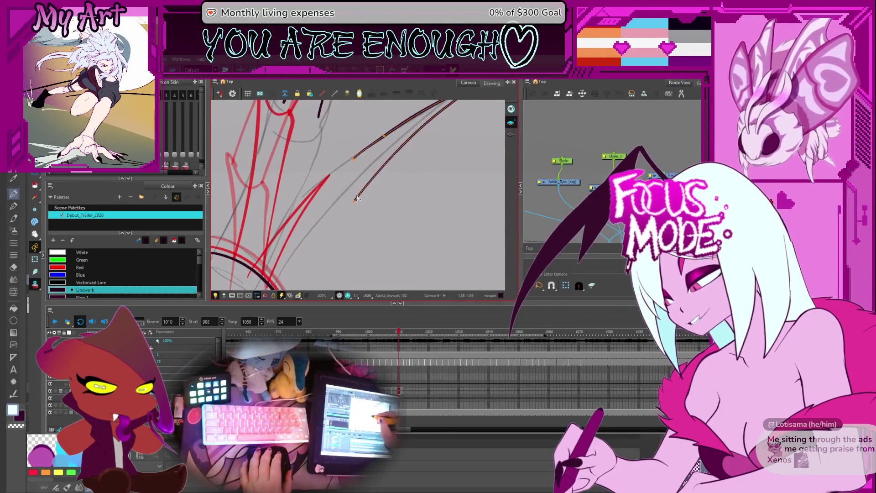
scroll(356, 200, down, 2)
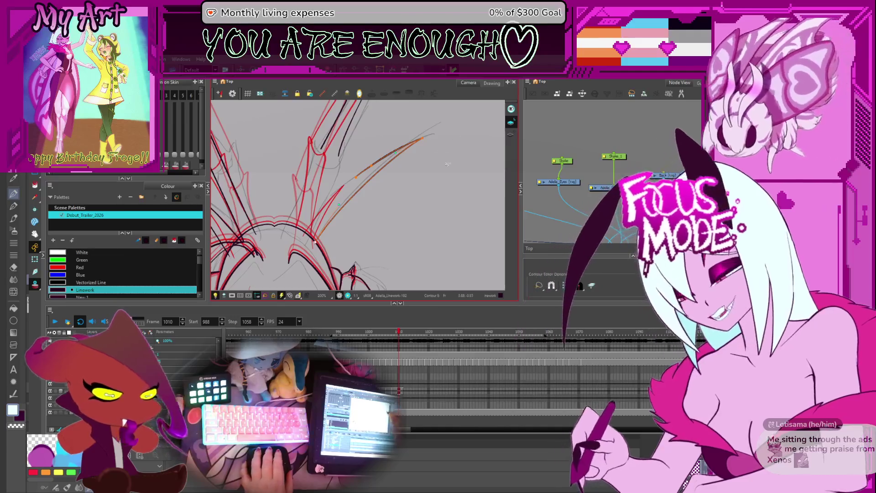
scroll(429, 171, down, 5)
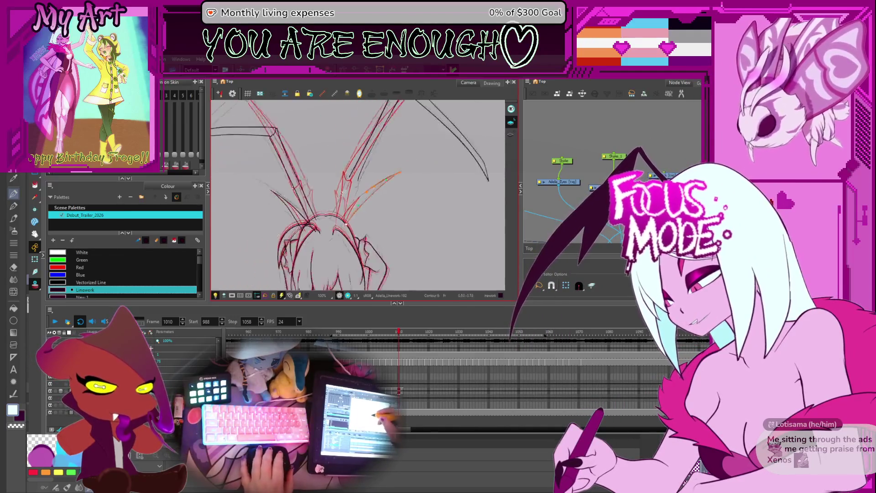
scroll(339, 177, down, 2)
scroll(347, 187, up, 4)
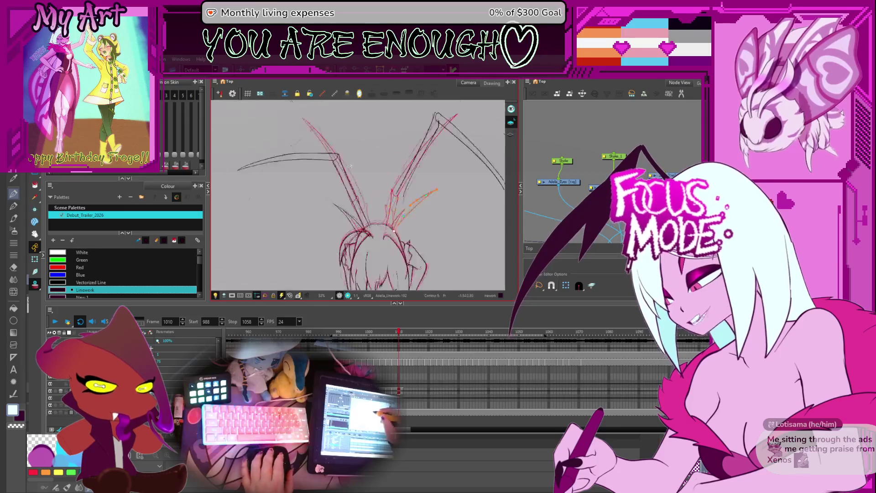
click(300, 171)
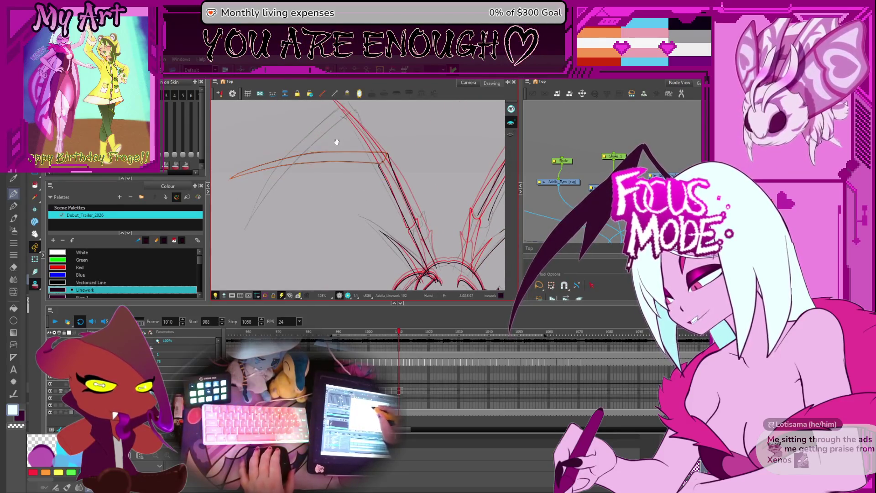
drag(300, 172, 342, 192)
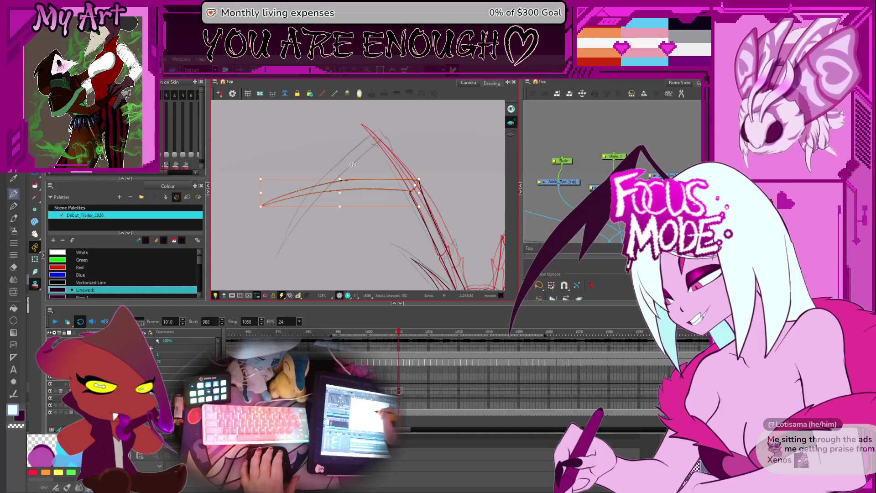
drag(258, 174, 288, 168)
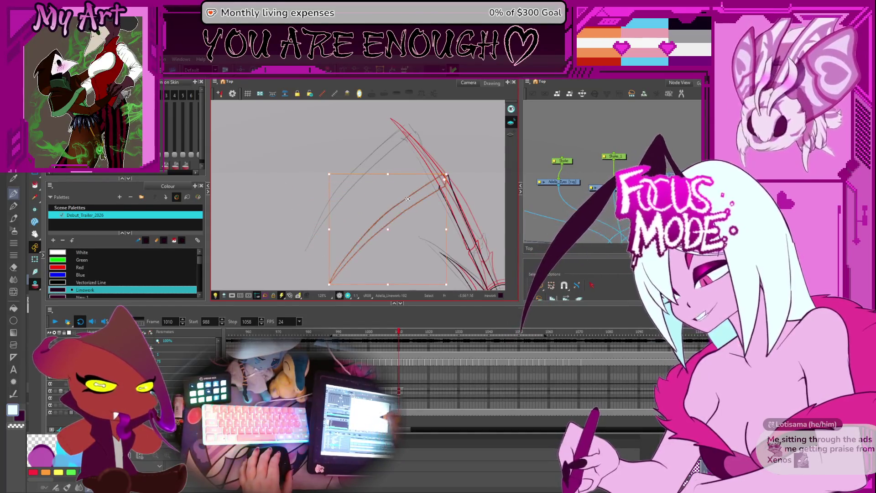
key(Delete)
Line the remaining dark stroke up along the red guide line.
drag(409, 207, 372, 188)
click(352, 210)
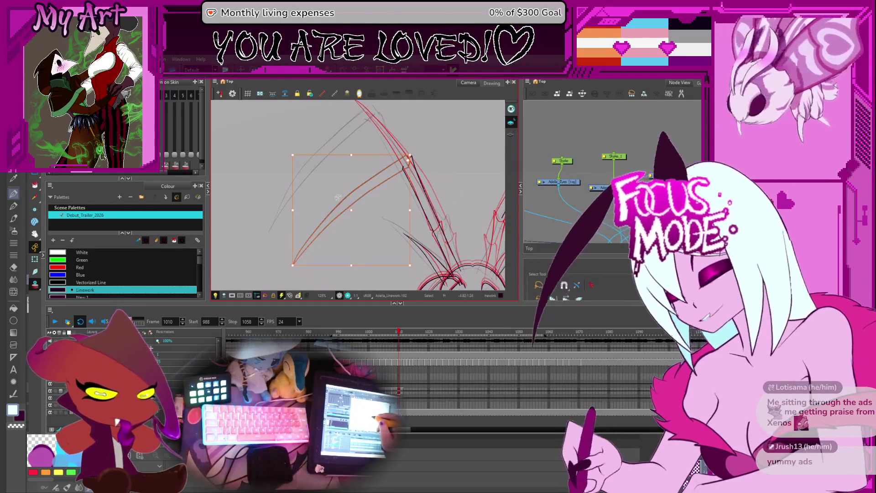
click(332, 180)
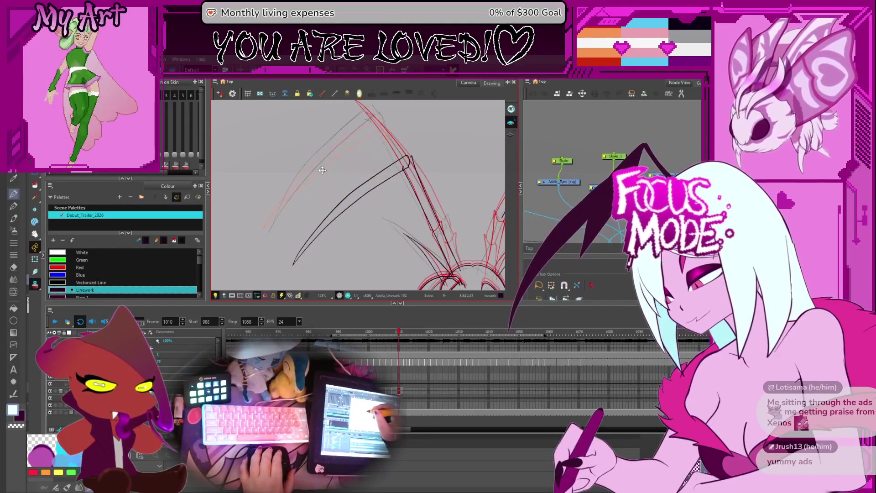
key(ctrl+z)
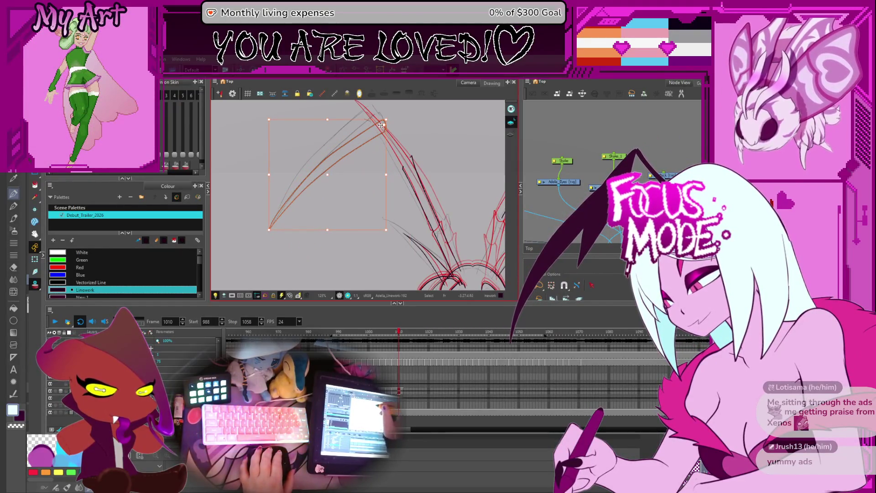
drag(371, 148, 363, 163)
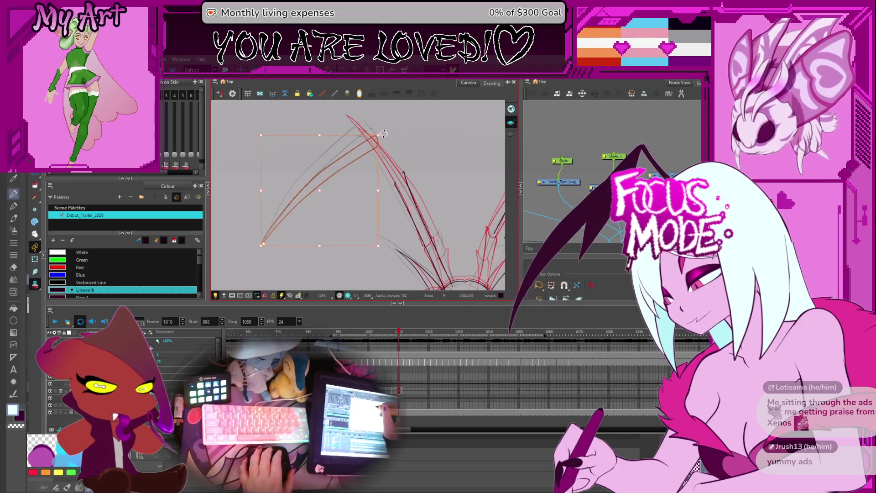
key(ctrl+z)
mouse_move(375, 111)
mouse_down()
mouse_move(358, 149)
mouse_move(397, 131)
mouse_move(392, 125)
mouse_move(393, 157)
mouse_up()
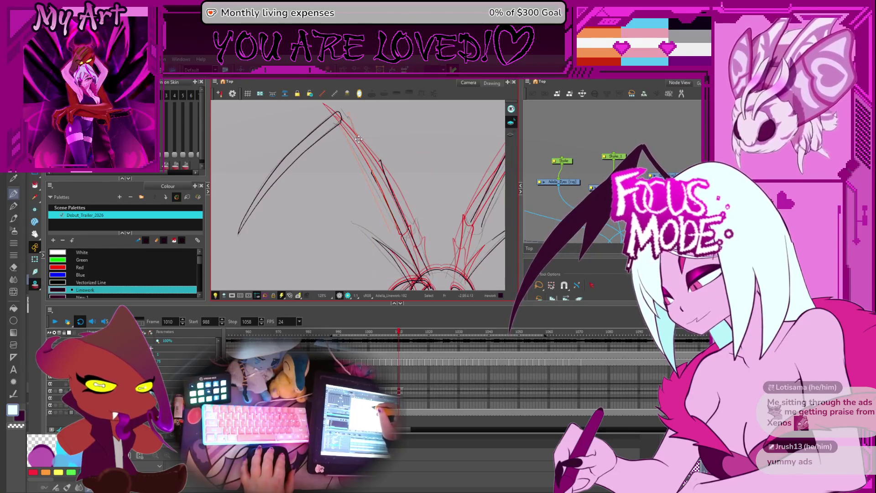
Move the black stroke up-left toward the wing spike tip.
drag(359, 139, 353, 133)
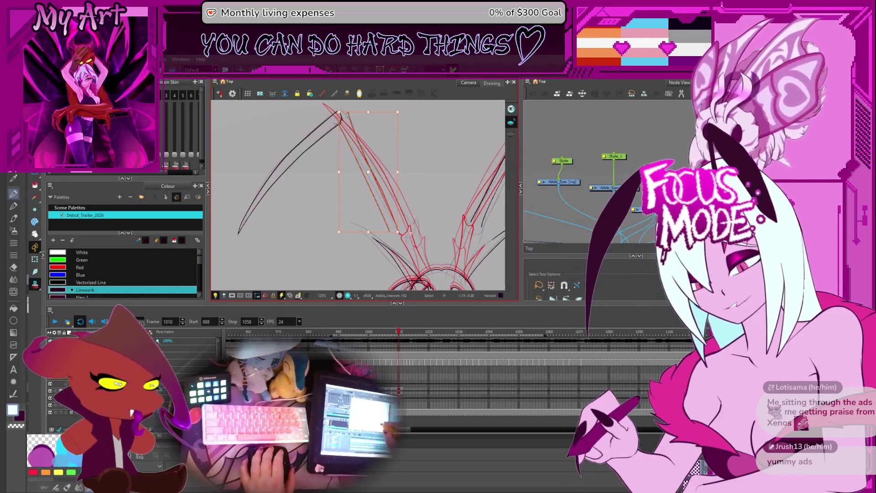
drag(384, 143, 415, 177)
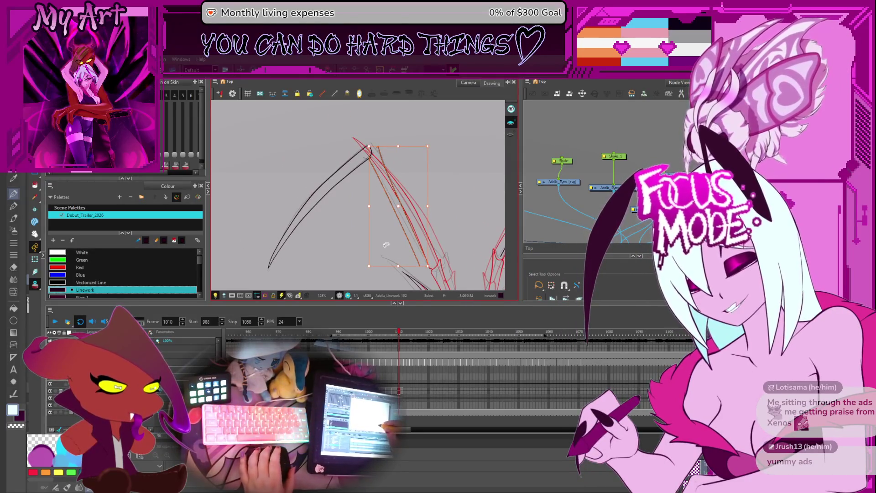
click(373, 155)
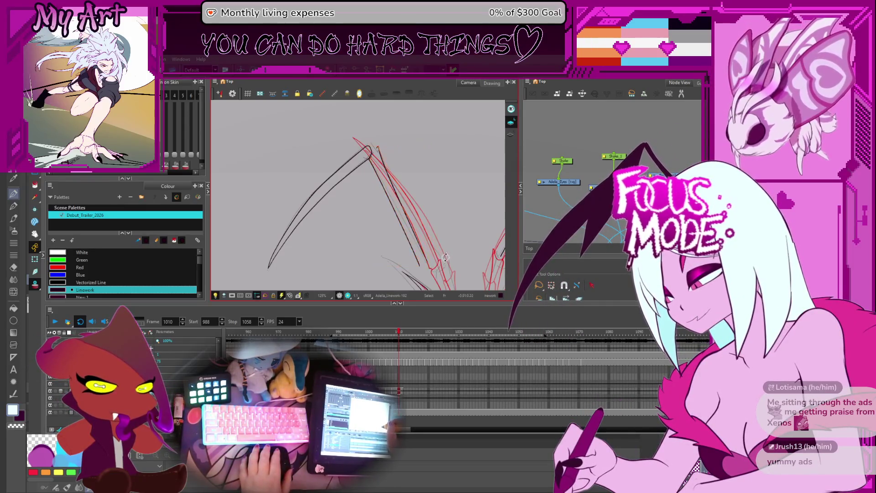
drag(446, 258, 419, 252)
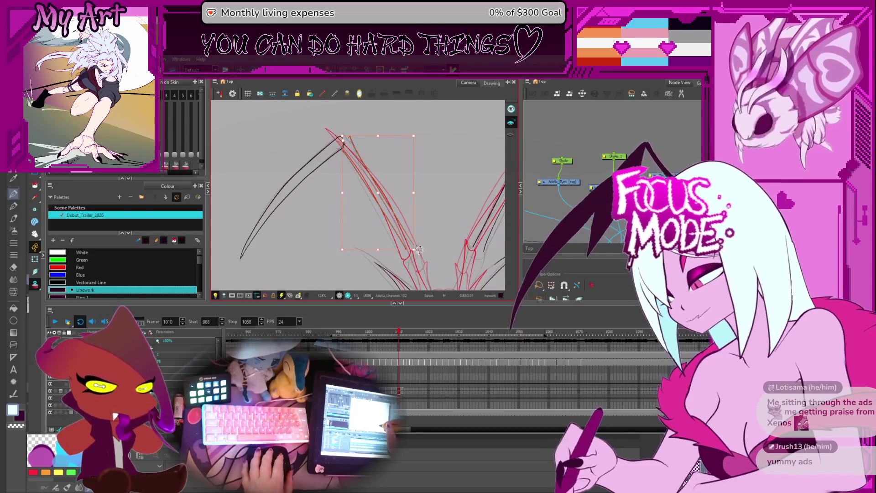
scroll(418, 252, up, 2)
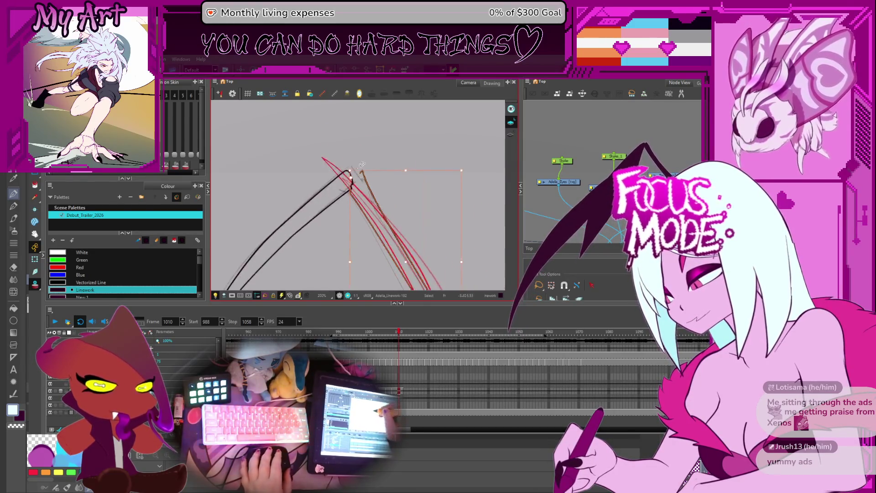
Pick out the V-shaped strokes at the spike tip with the Contour Editor.
key(alt+q)
click(366, 177)
scroll(366, 177, up, 2)
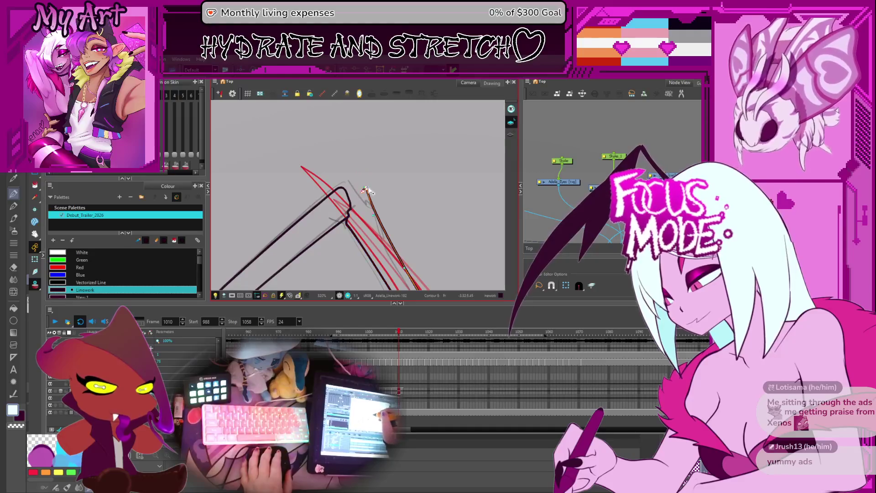
click(346, 191)
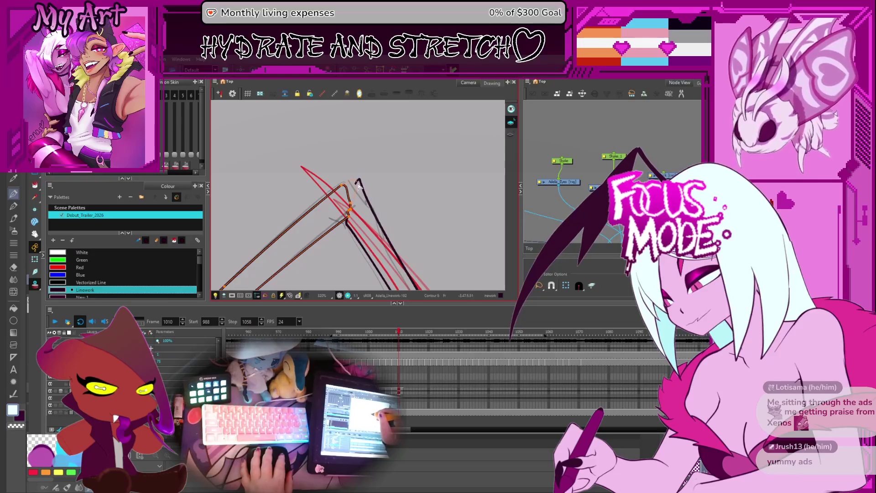
scroll(360, 189, down, 1)
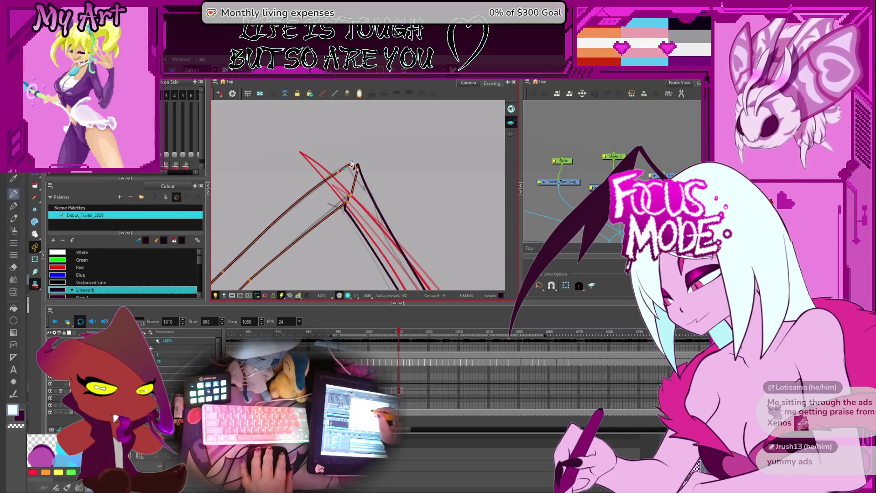
scroll(342, 174, down, 6)
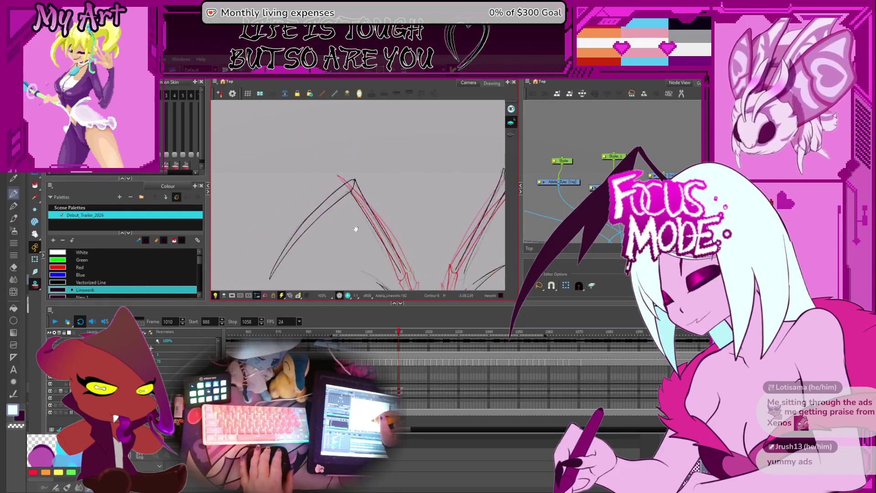
scroll(333, 180, up, 3)
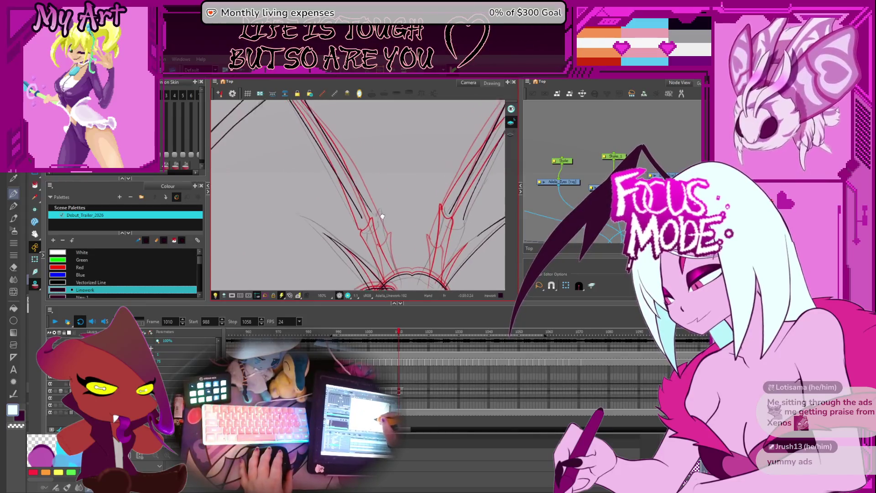
Reshape the spike stroke along its black line down to its lower end.
drag(367, 198, 393, 213)
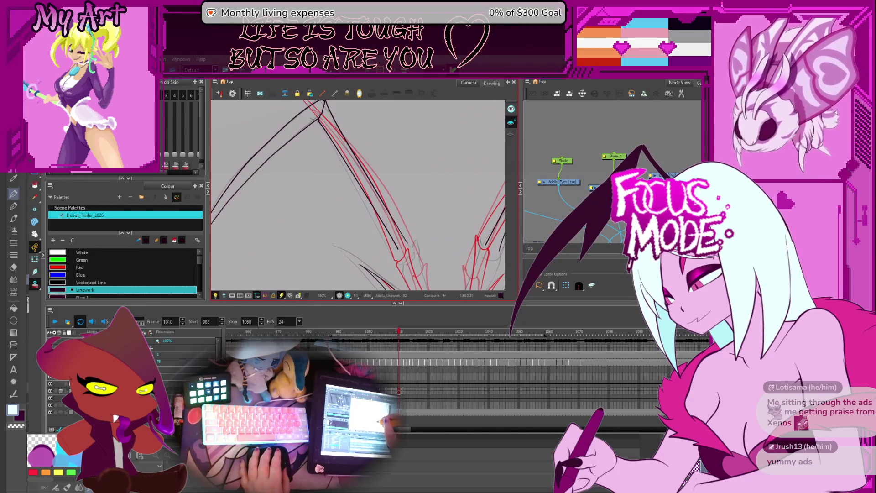
drag(320, 119, 400, 249)
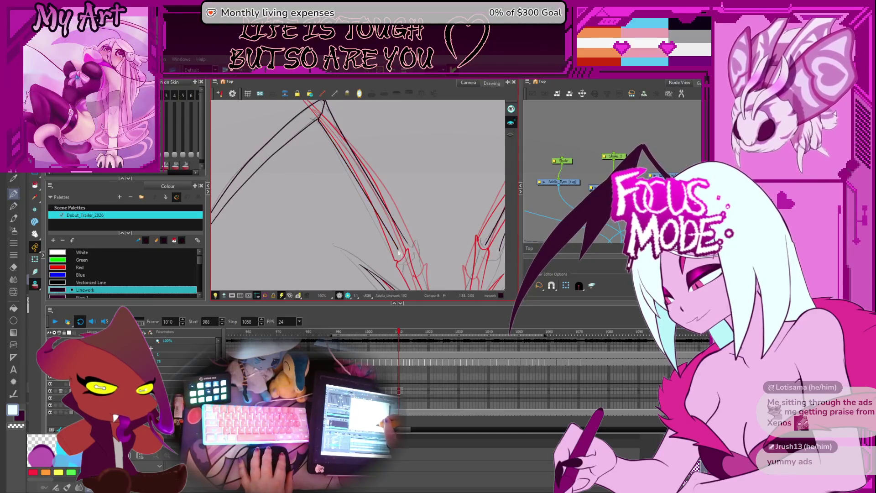
click(405, 261)
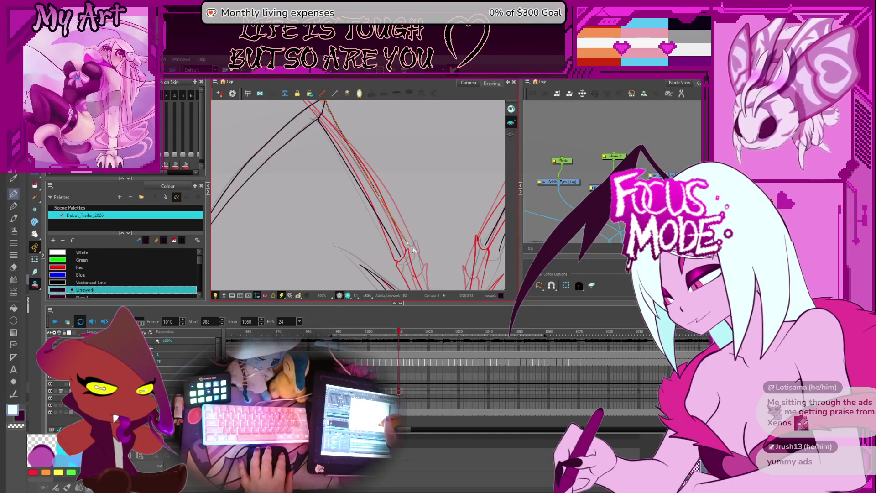
drag(402, 256, 360, 223)
scroll(360, 223, up, 3)
click(346, 234)
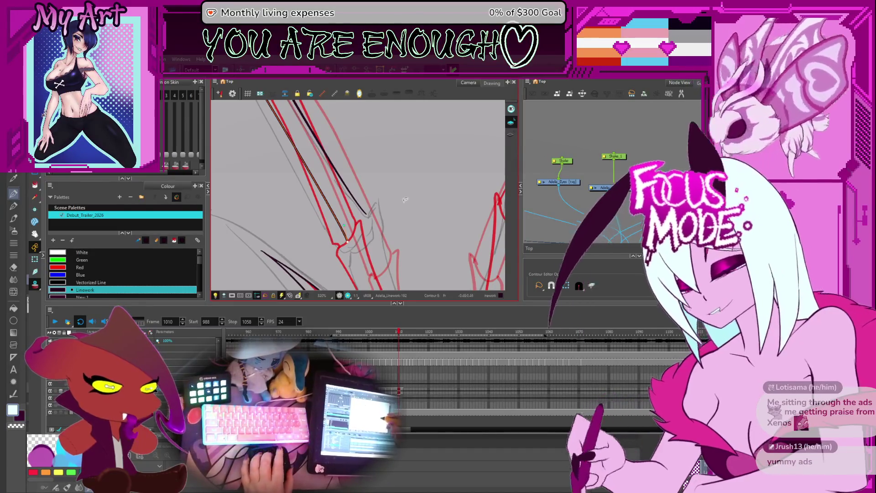
Frame the ears and head top, and check the next frame before returning to frame 1010.
scroll(401, 220, down, 3)
mouse_move(420, 184)
mouse_down()
mouse_move(410, 174)
mouse_move(384, 196)
mouse_up()
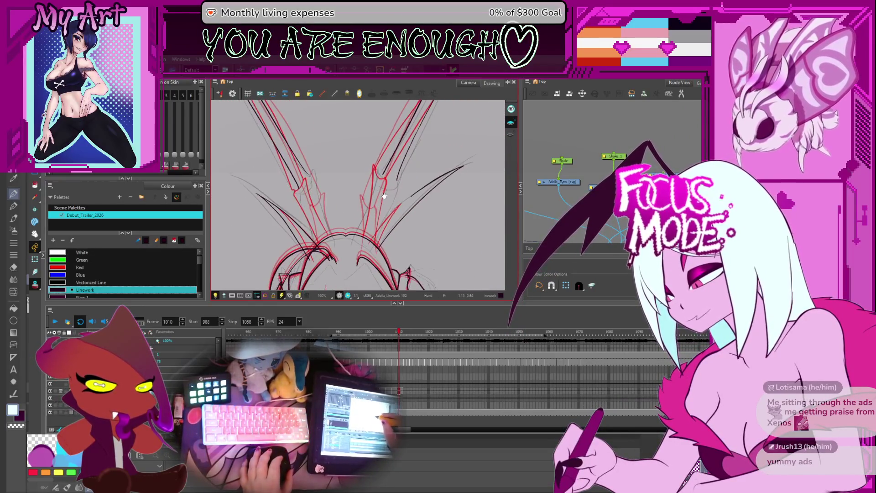
scroll(417, 199, up, 2)
scroll(411, 184, down, 3)
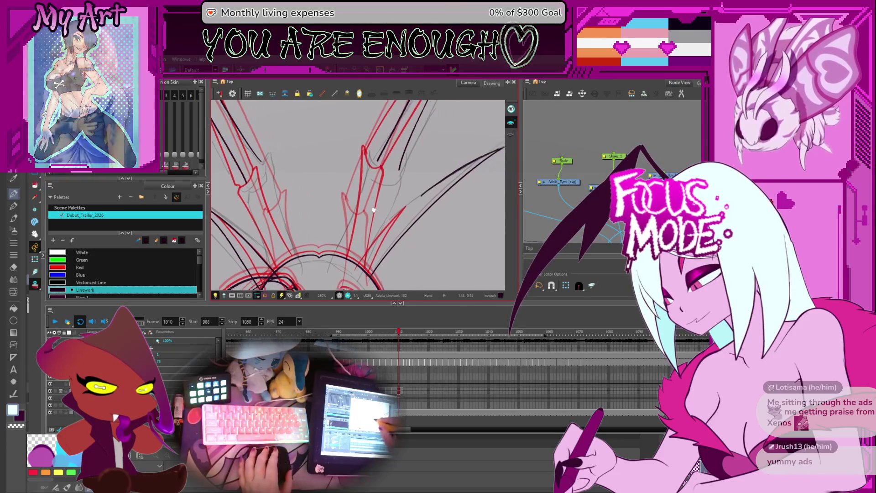
scroll(373, 190, up, 2)
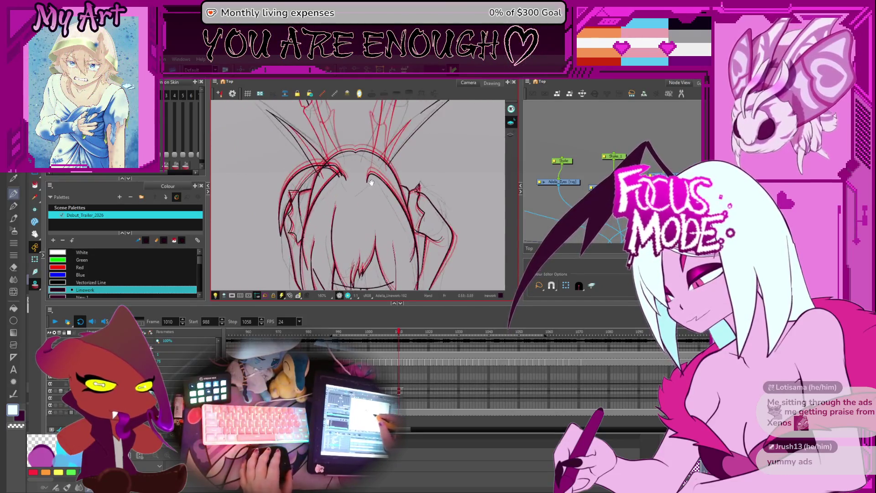
drag(360, 201, 319, 233)
key(alt+slash)
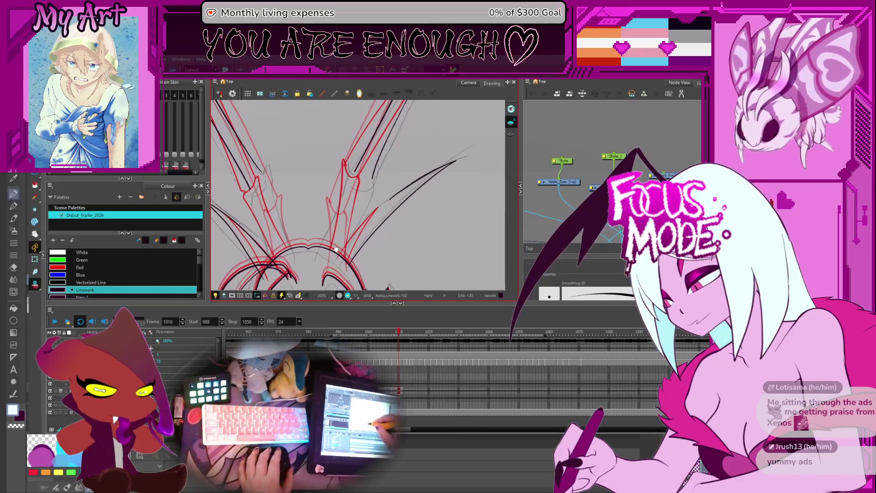
key(period)
key(period)
key(comma)
key(comma)
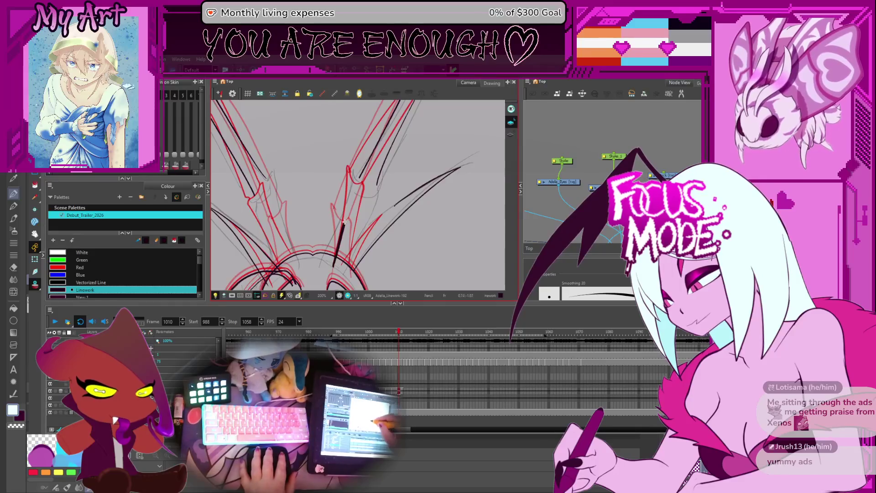
Tilt the canvas and remove the stray black wing stroke.
mouse_move(338, 242)
mouse_down()
mouse_move(347, 160)
mouse_move(411, 184)
mouse_move(397, 158)
mouse_move(367, 137)
mouse_move(296, 145)
mouse_up()
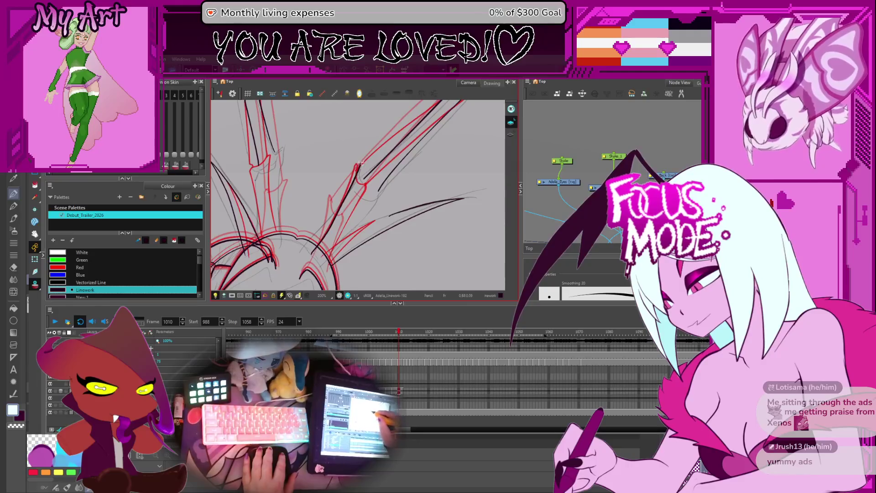
key(alt+s)
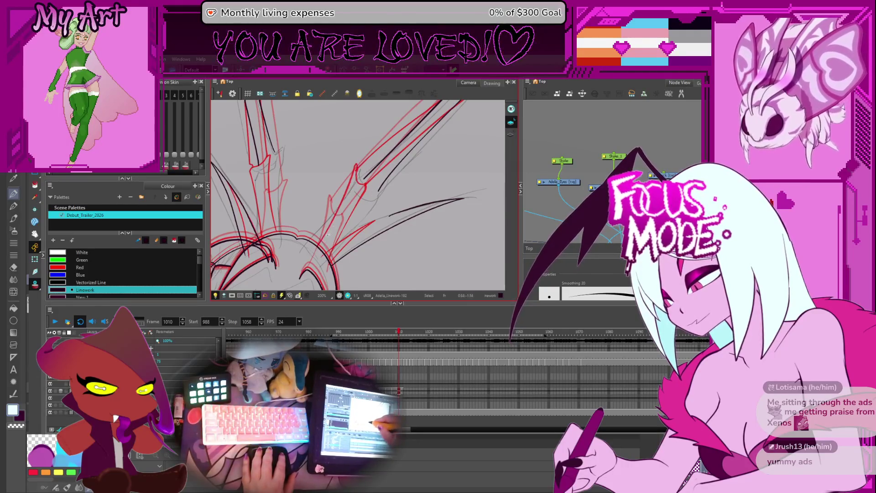
key(ctrl+z)
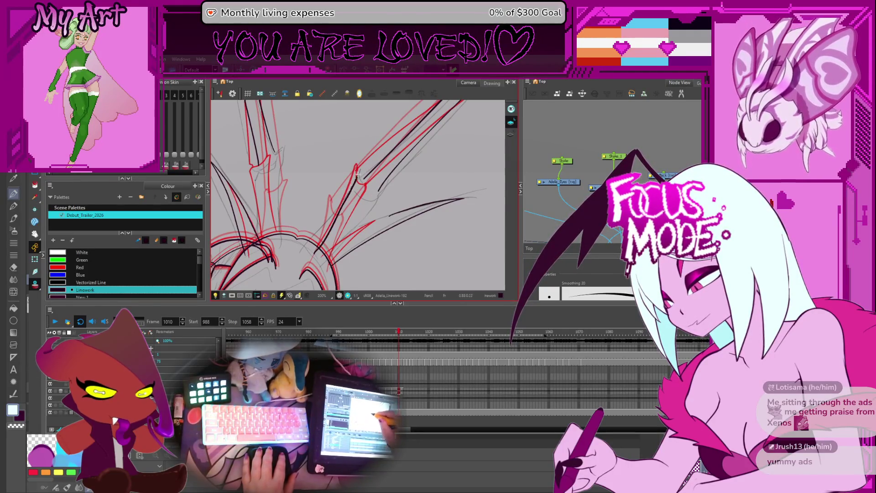
key(alt+q)
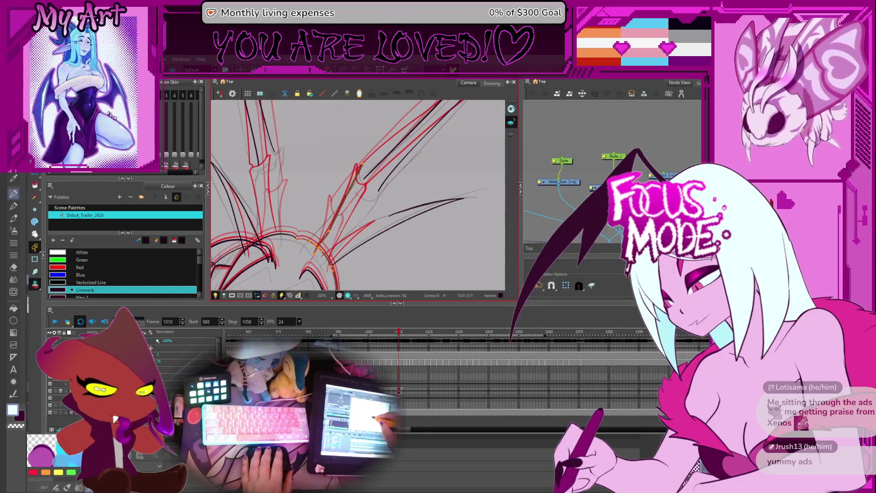
Try reshaping the hooked tip of the wing stroke, then undo the edit.
scroll(336, 226, up, 3)
click(341, 232)
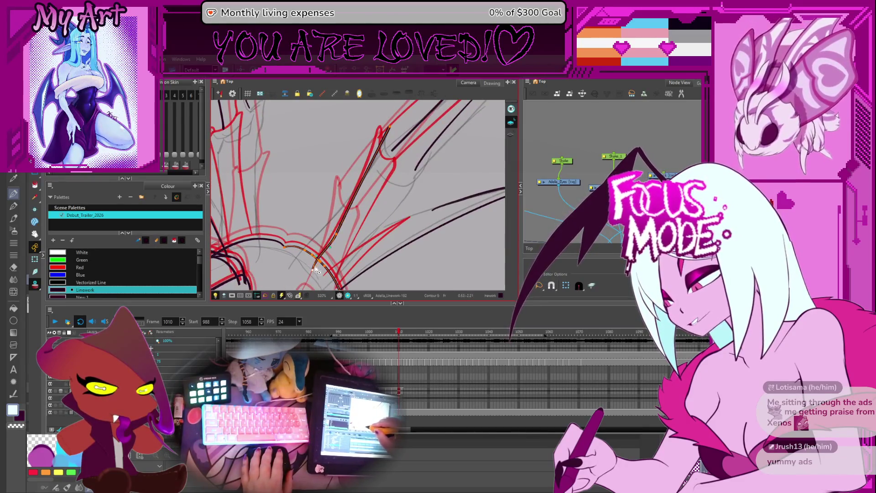
drag(349, 205, 348, 210)
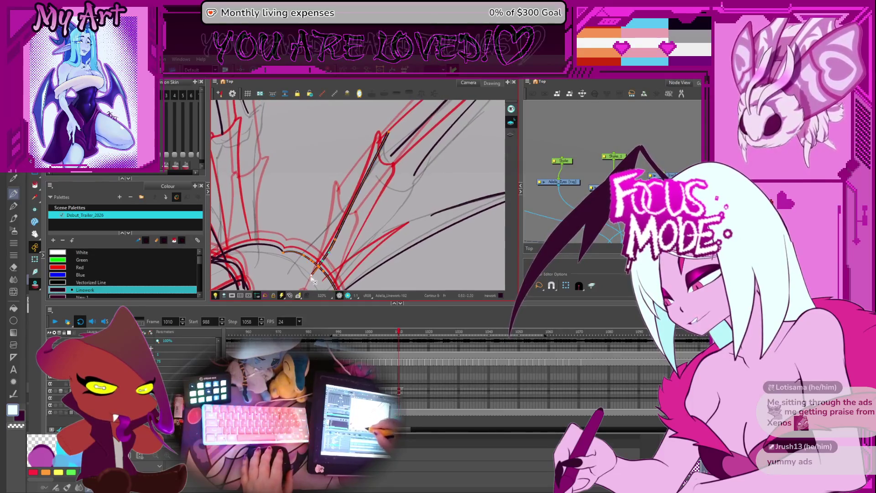
click(334, 245)
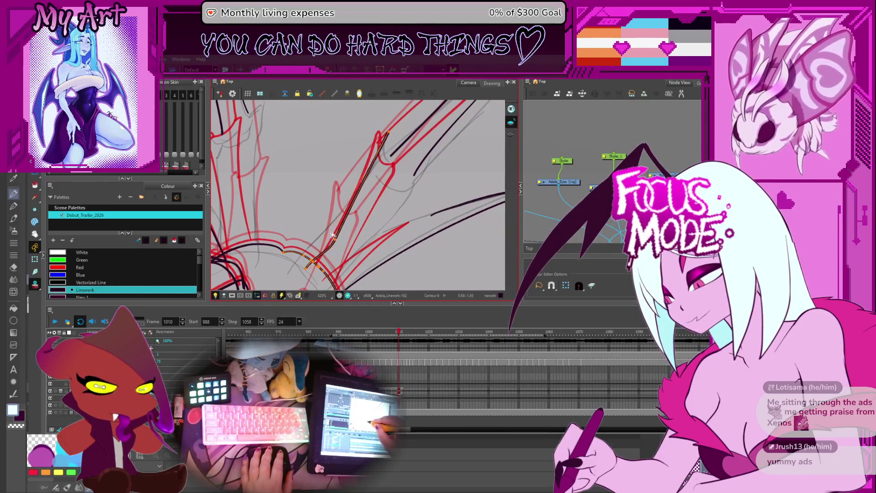
click(333, 230)
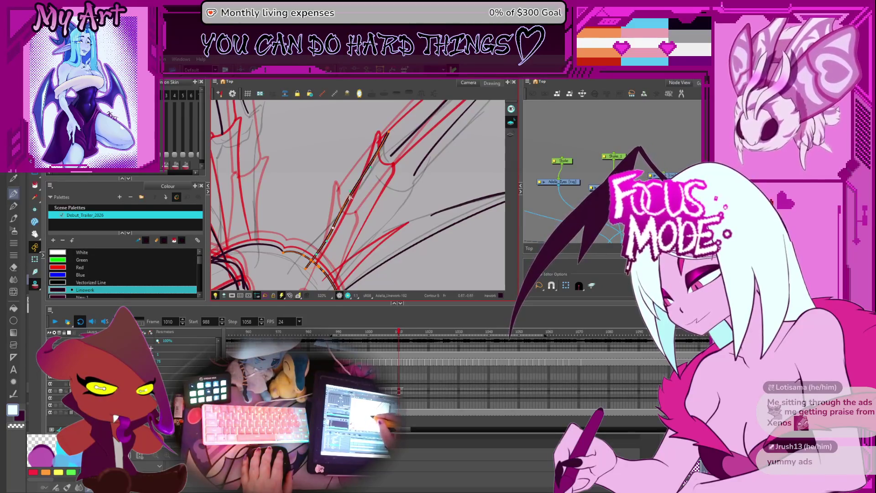
scroll(349, 207, up, 2)
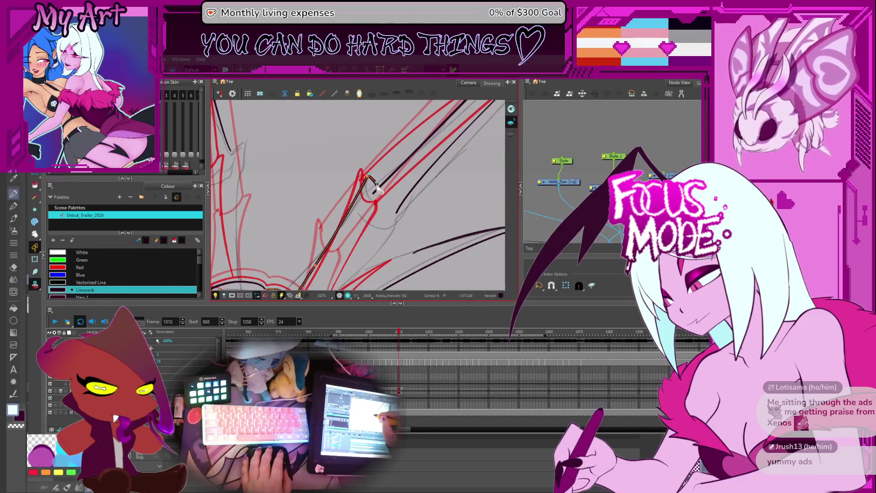
mouse_move(372, 181)
mouse_down()
mouse_move(392, 220)
mouse_move(345, 202)
mouse_move(369, 230)
mouse_move(363, 224)
mouse_up()
click(383, 211)
key(ctrl+z)
Select the strokes around the hook, including its lower curve and nearby red and black strokes.
click(354, 203)
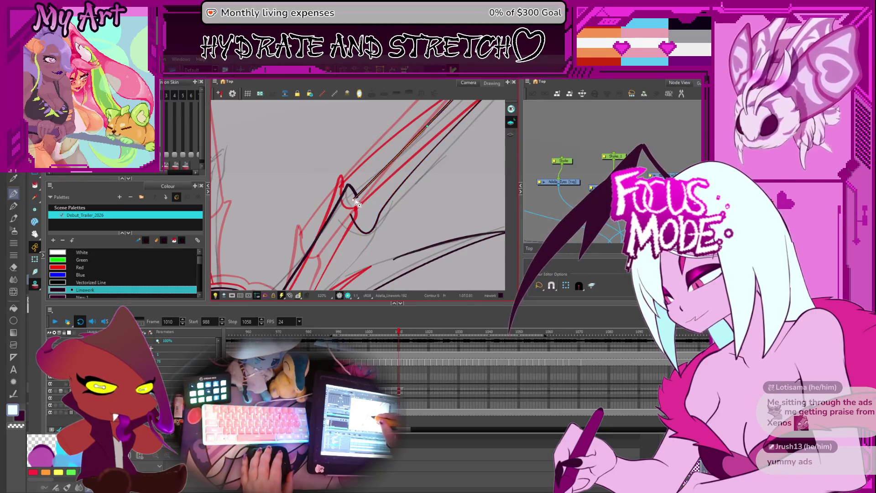
scroll(354, 203, up, 2)
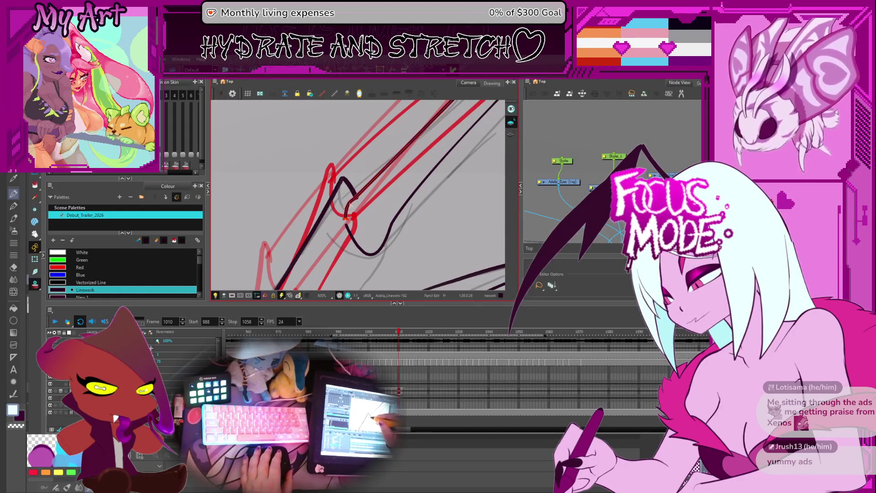
click(352, 200)
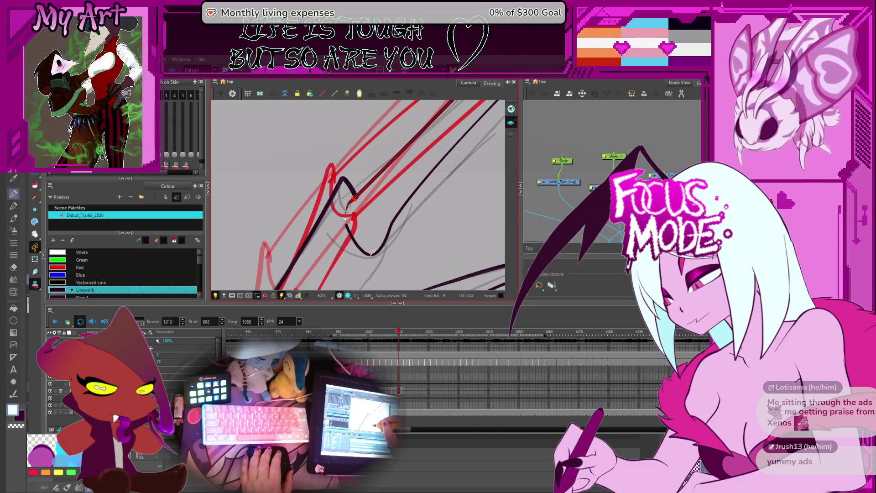
click(369, 254)
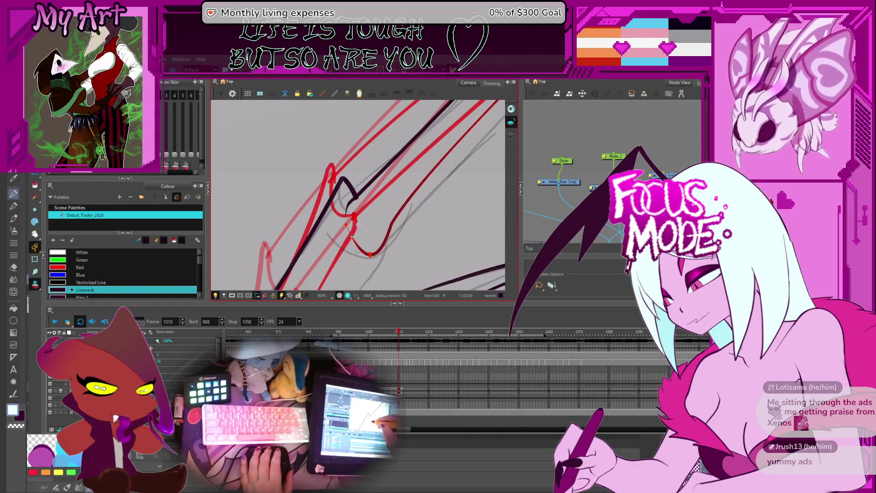
scroll(359, 224, down, 4)
scroll(348, 201, up, 2)
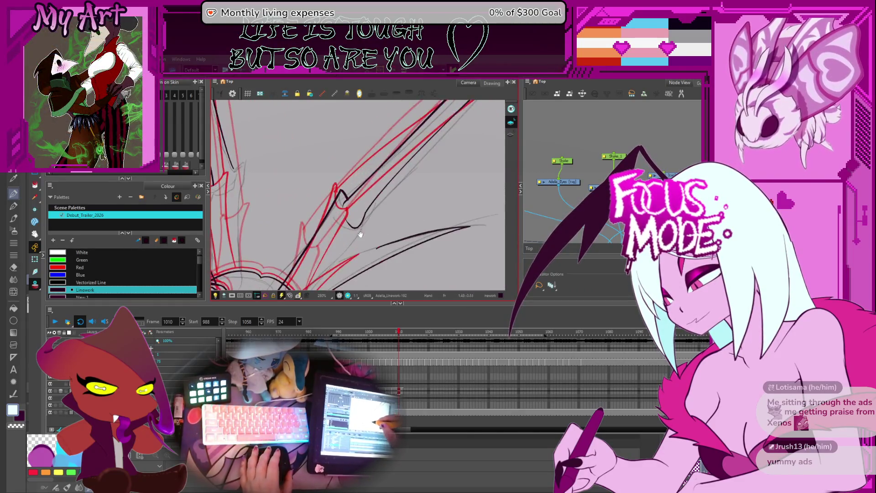
key(alt+s)
click(348, 200)
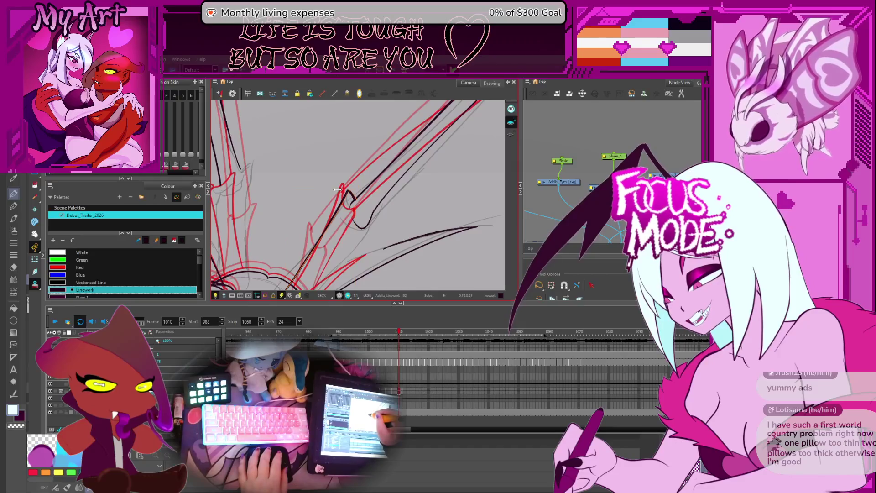
click(340, 189)
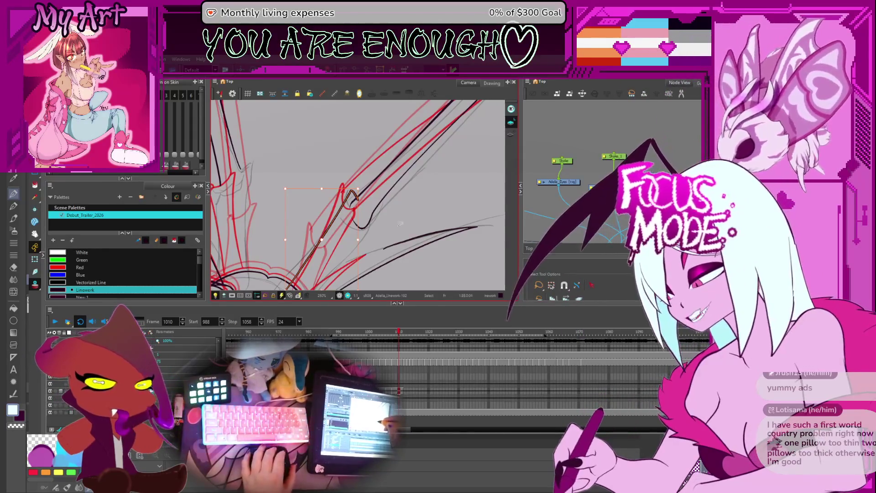
Nudge the hook stroke's contour and draw a new black Pencil line along the wing hook.
drag(309, 179, 348, 162)
key(alt+q)
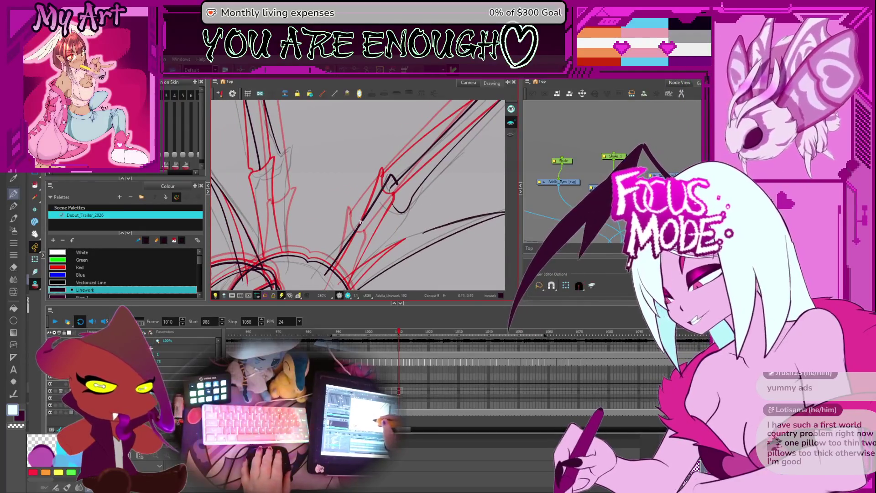
mouse_move(359, 230)
mouse_down()
mouse_move(345, 237)
mouse_move(338, 227)
mouse_up()
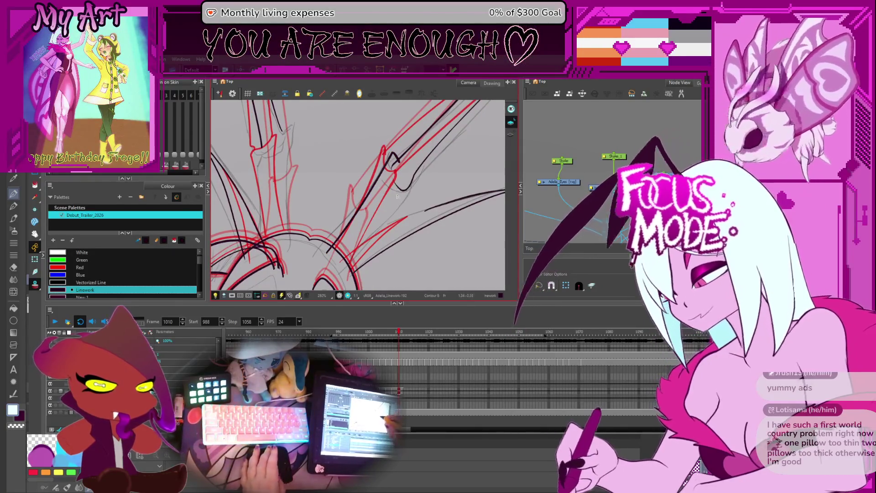
key(alt+slash)
drag(354, 266, 346, 251)
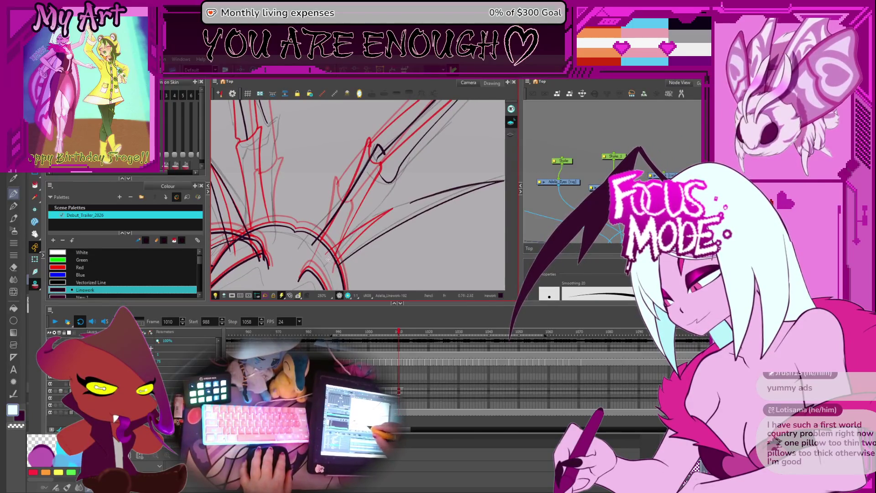
mouse_move(372, 211)
mouse_down()
mouse_move(394, 189)
mouse_move(394, 174)
mouse_up()
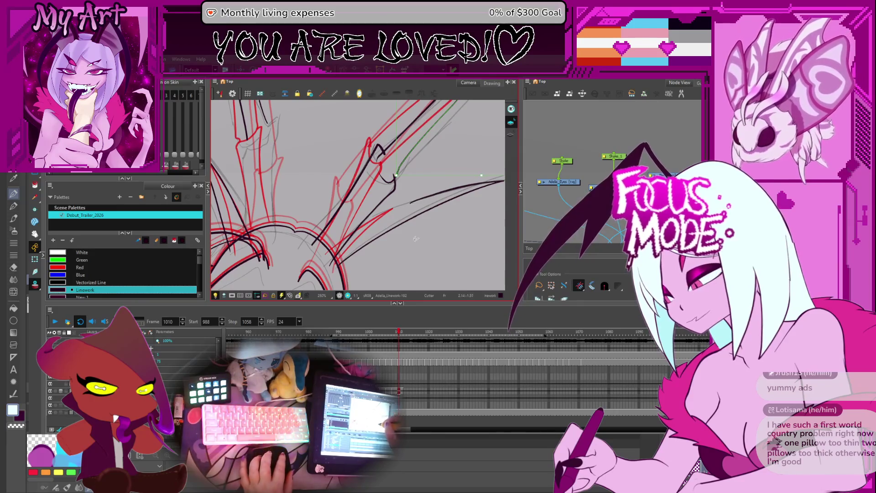
Add the lower wing stroke to the contour selection and recentre the view on the wing.
scroll(415, 238, down, 3)
scroll(369, 190, up, 2)
key(alt+q)
scroll(369, 188, up, 5)
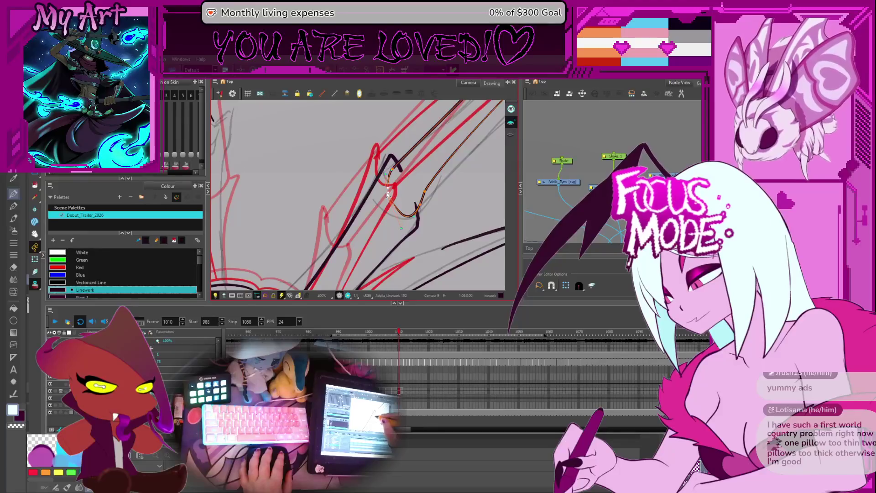
click(389, 189)
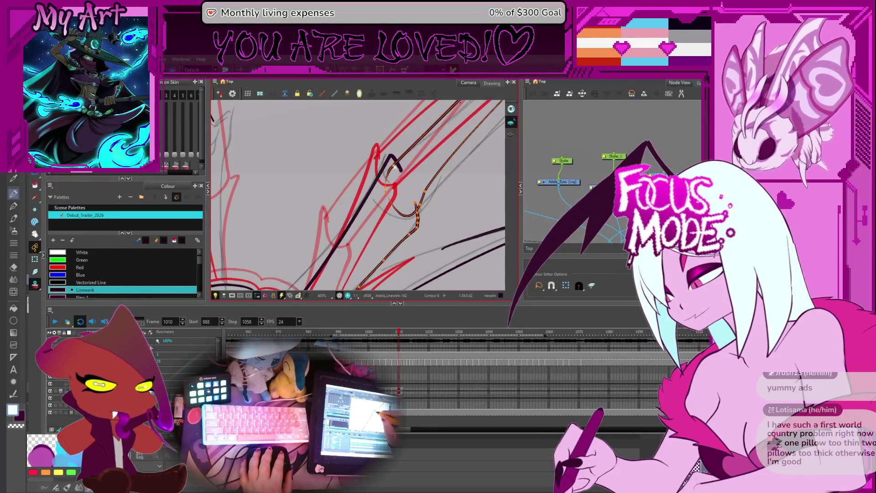
scroll(393, 168, down, 4)
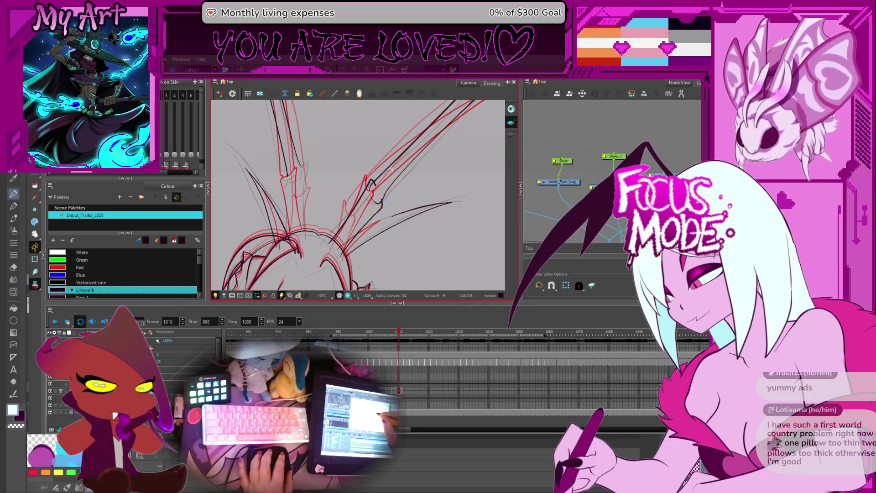
scroll(393, 170, up, 3)
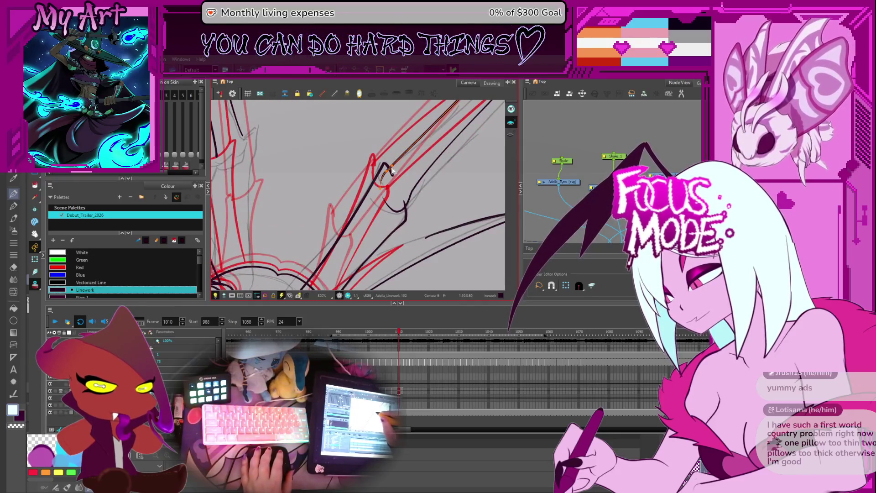
scroll(386, 206, down, 5)
drag(386, 206, 403, 207)
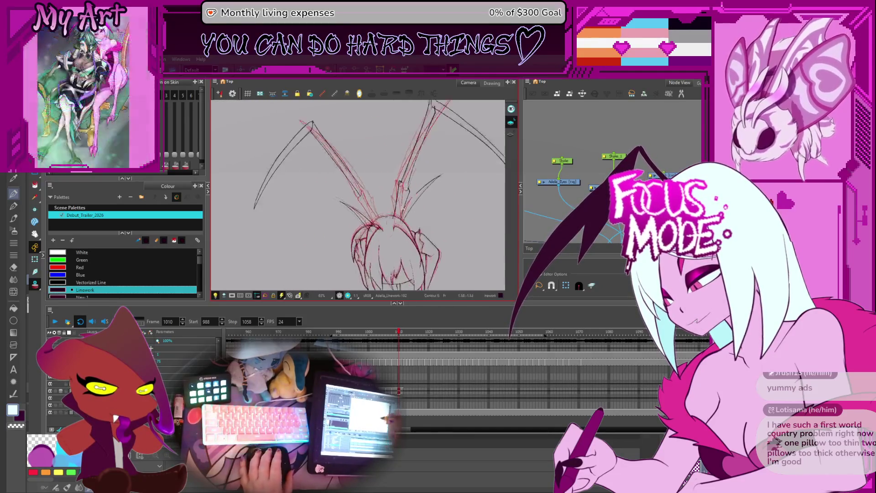
Step back to frame 1008 and pan along the lower wing arcs.
scroll(402, 206, up, 2)
key(comma)
key(comma)
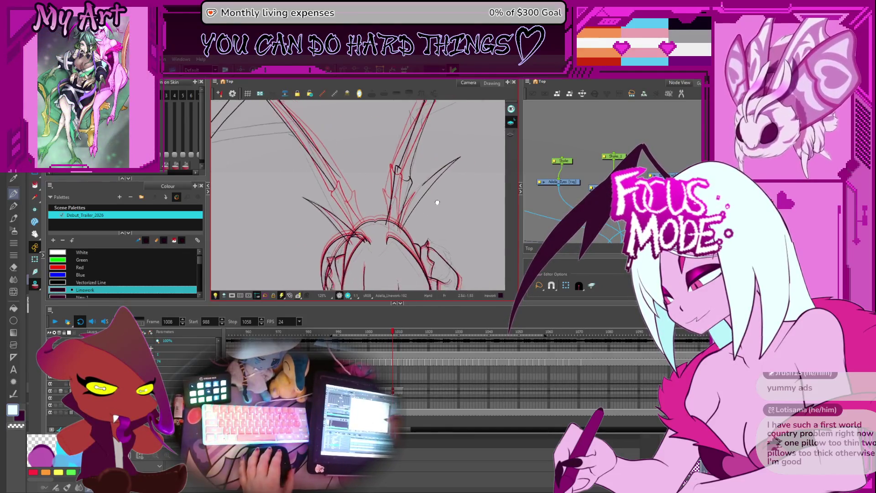
scroll(447, 204, up, 2)
scroll(363, 176, up, 2)
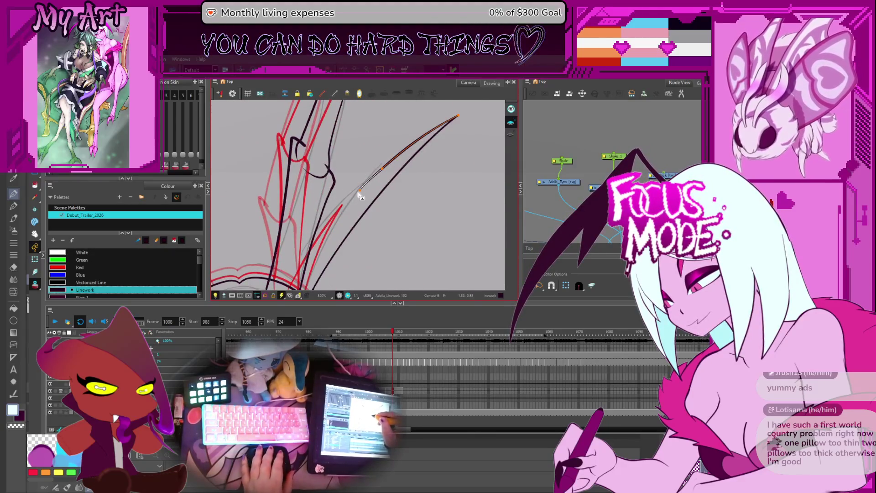
drag(300, 260, 406, 196)
drag(293, 192, 346, 184)
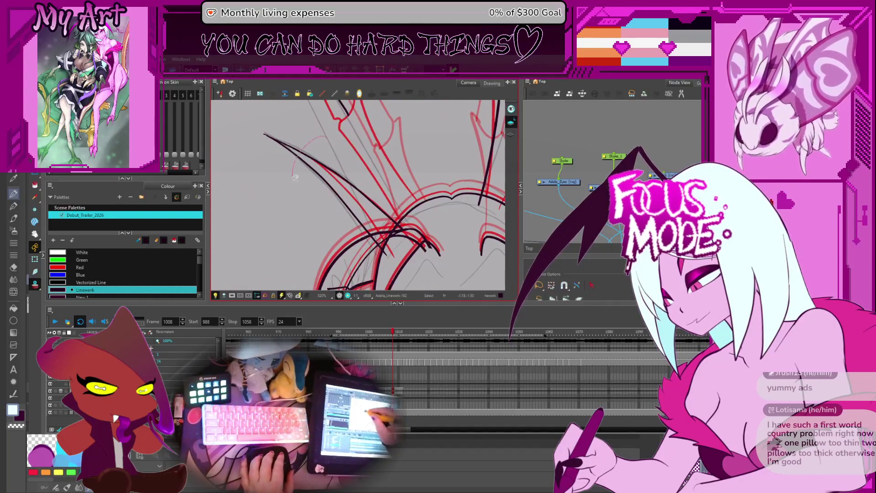
scroll(297, 178, down, 2)
Compare frames 1007–1010, then select the long right black spike stroke on frame 1008.
key(comma)
key(period)
key(comma)
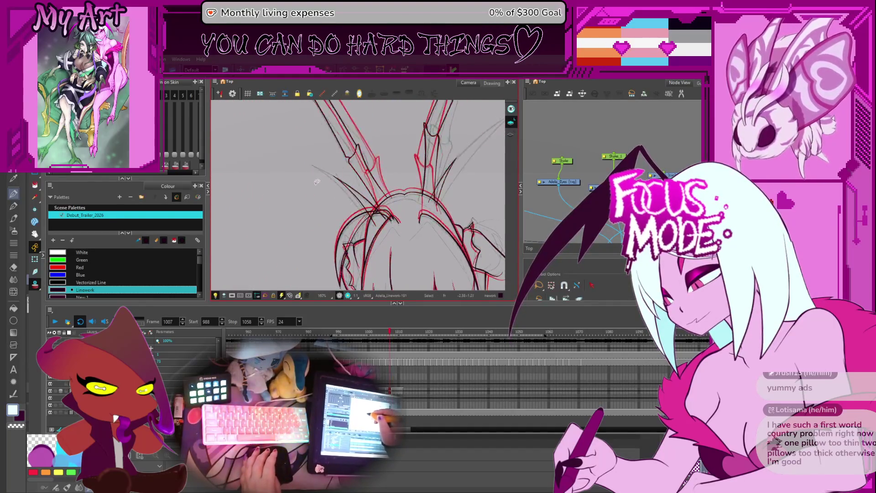
key(period)
key(period)
key(period)
key(comma)
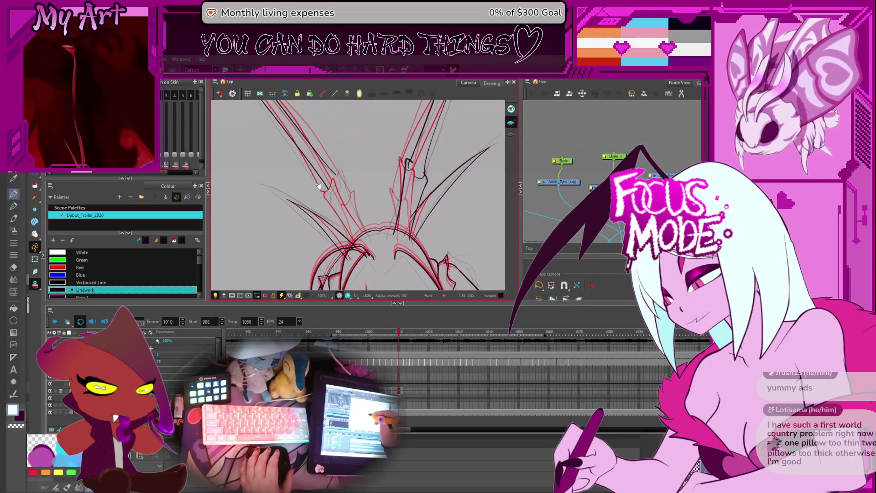
key(period)
key(comma)
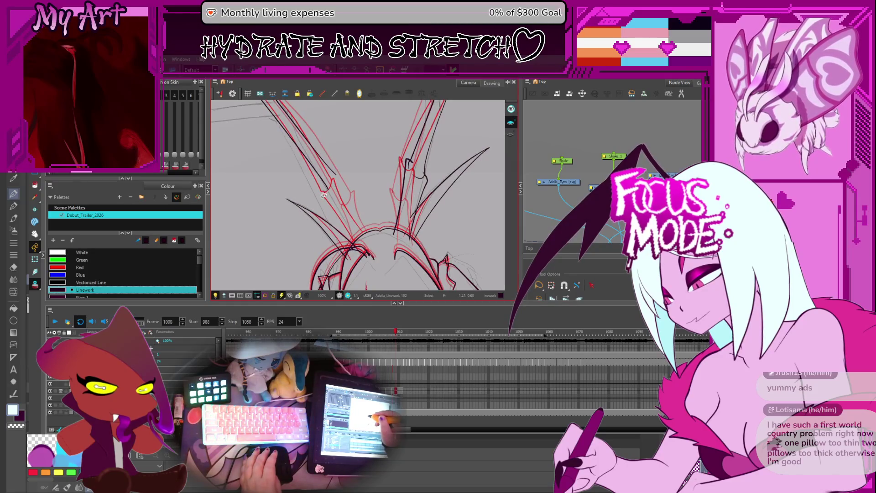
key(period)
key(period)
key(comma)
key(comma)
key(period)
key(comma)
key(alt+t)
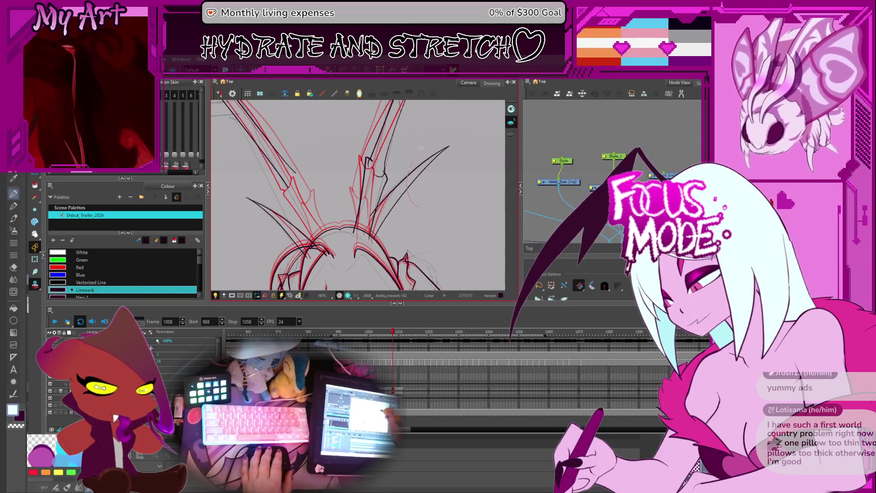
key(alt+s)
click(436, 160)
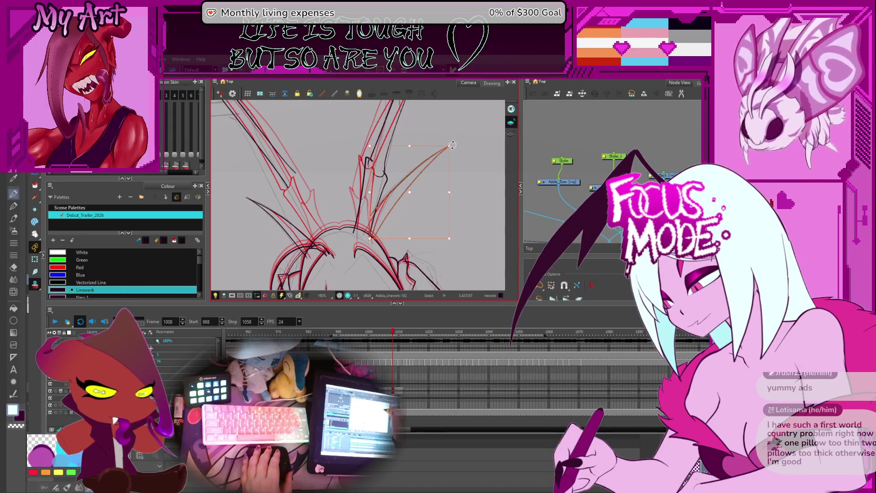
Pull in the right spike's tip, realign it with the sketch, and trim the stray segment below.
drag(452, 143, 446, 144)
click(445, 142)
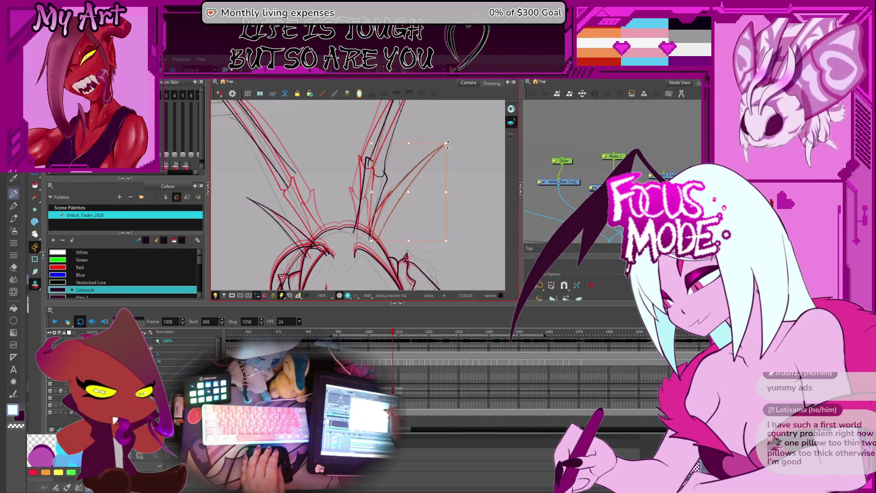
drag(405, 183, 409, 175)
key(ctrl+z)
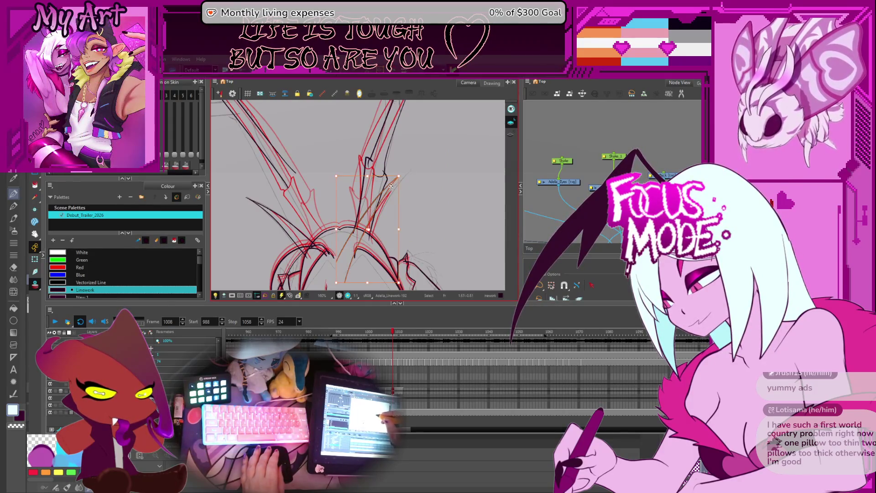
drag(347, 274, 396, 189)
key(alt+t)
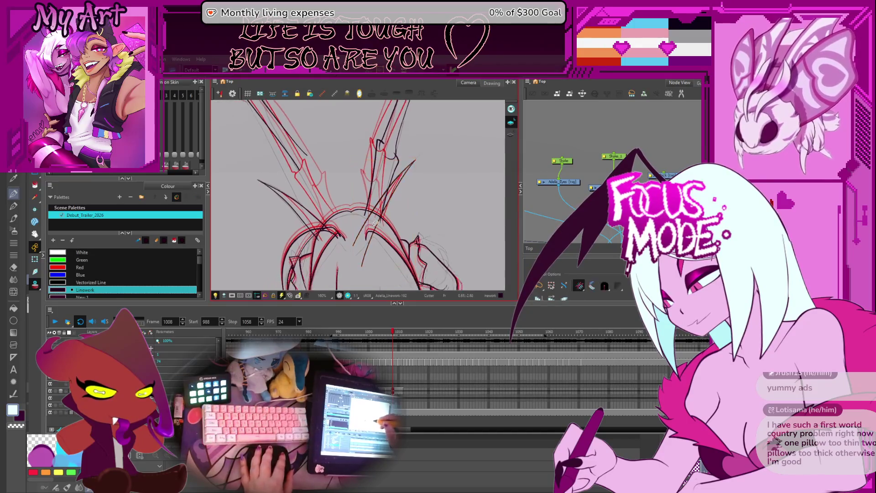
click(368, 247)
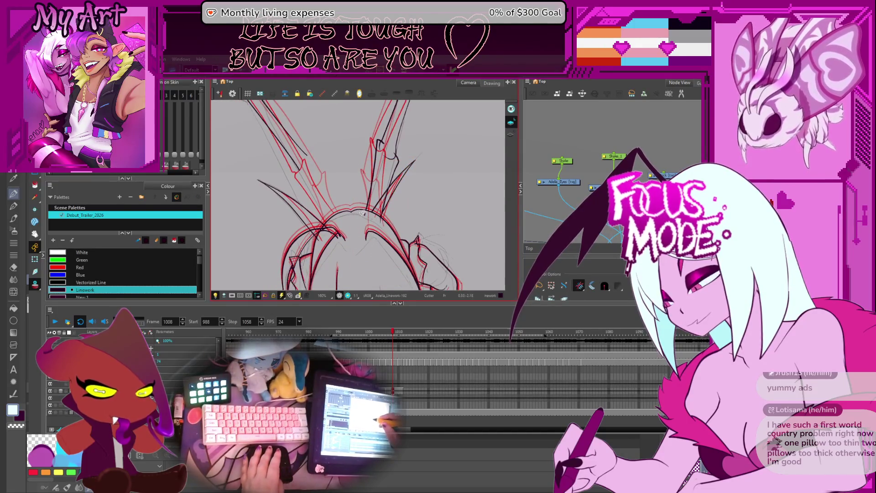
Advance to frame 1010 and select a right-side spike stroke.
key(period)
key(period)
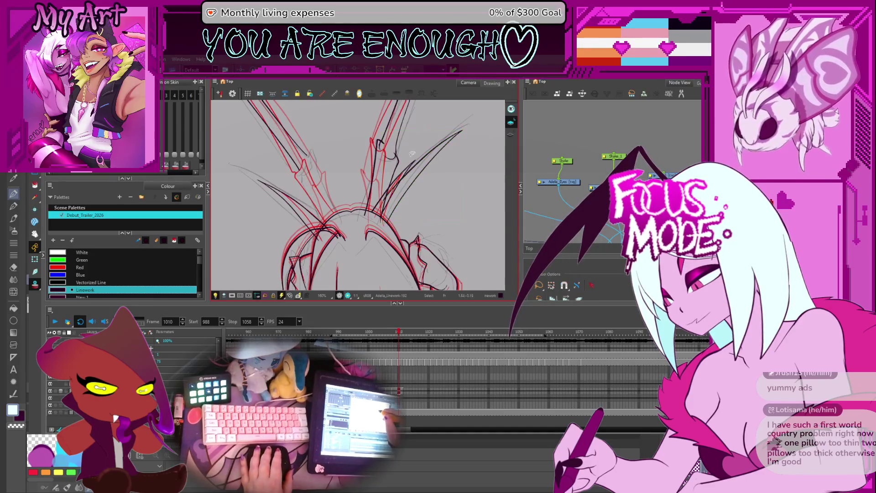
drag(354, 183, 410, 199)
click(469, 173)
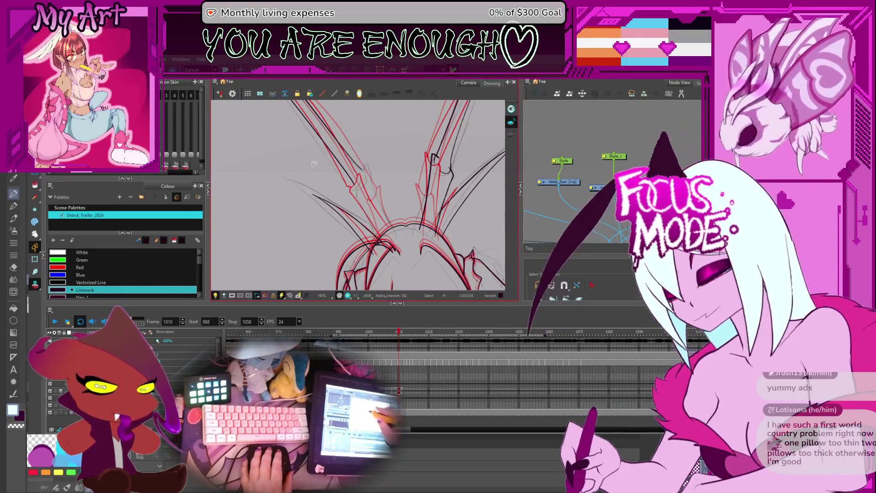
Bend the long left spike's upper end into place and tweak its contour points.
click(329, 214)
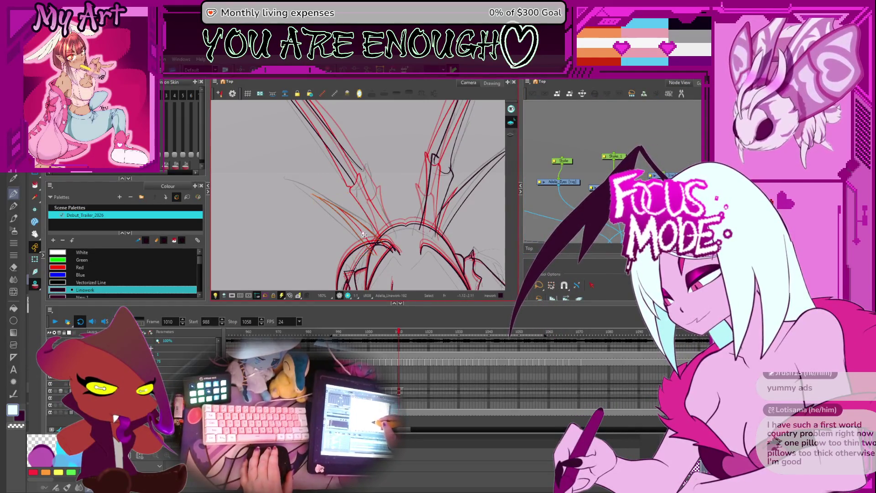
mouse_move(383, 194)
mouse_down()
mouse_move(340, 207)
mouse_move(349, 199)
mouse_up()
key(alt+q)
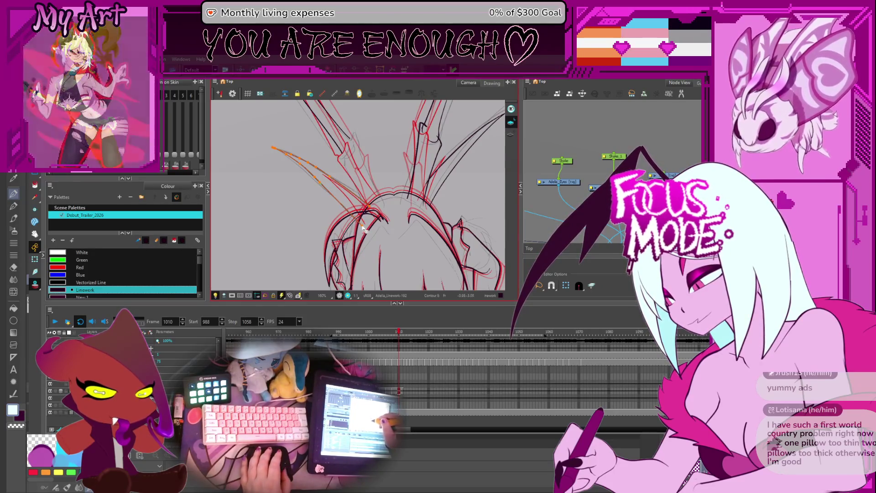
drag(362, 229, 334, 202)
scroll(334, 202, up, 3)
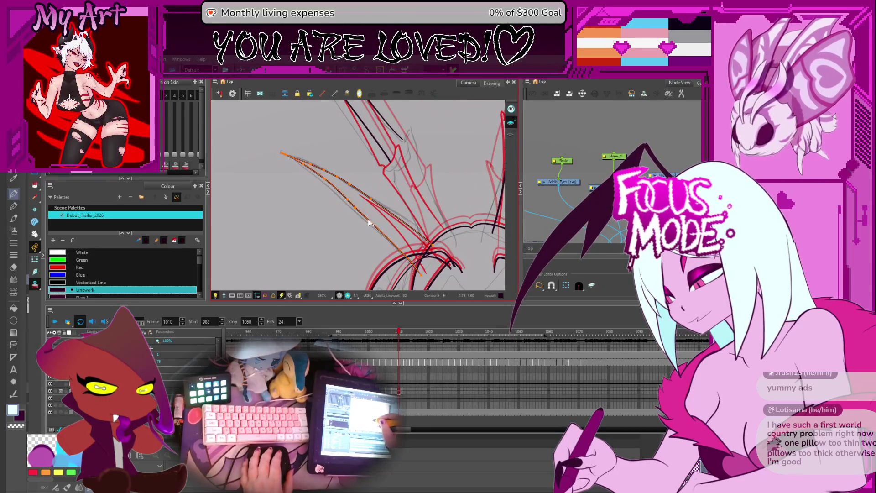
drag(328, 208, 365, 207)
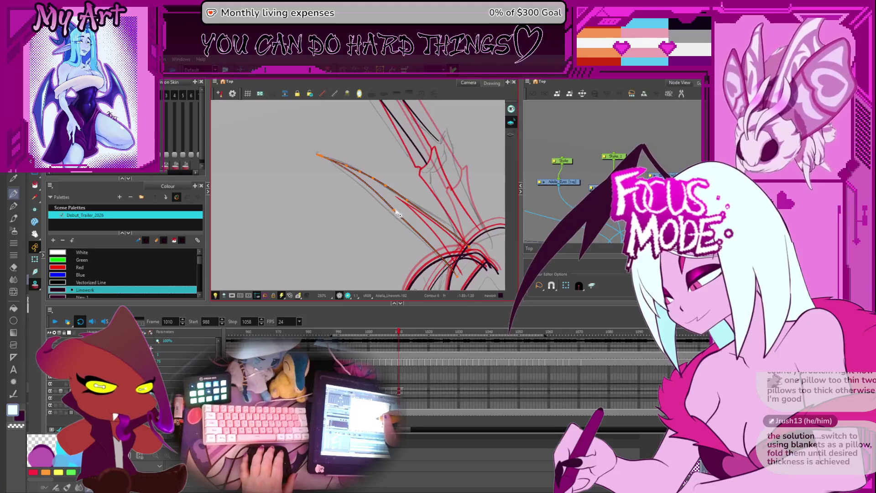
Advance to frame 1011 and adjust the view.
key(.)
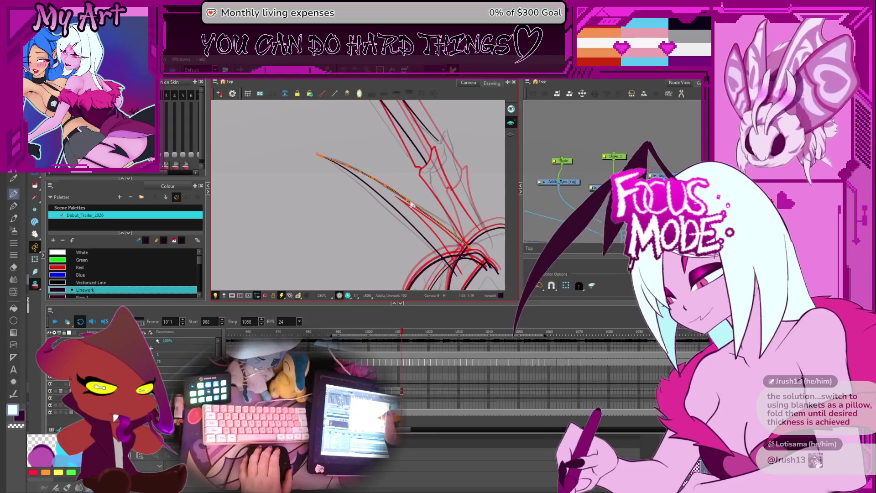
drag(391, 186, 397, 176)
scroll(395, 182, down, 5)
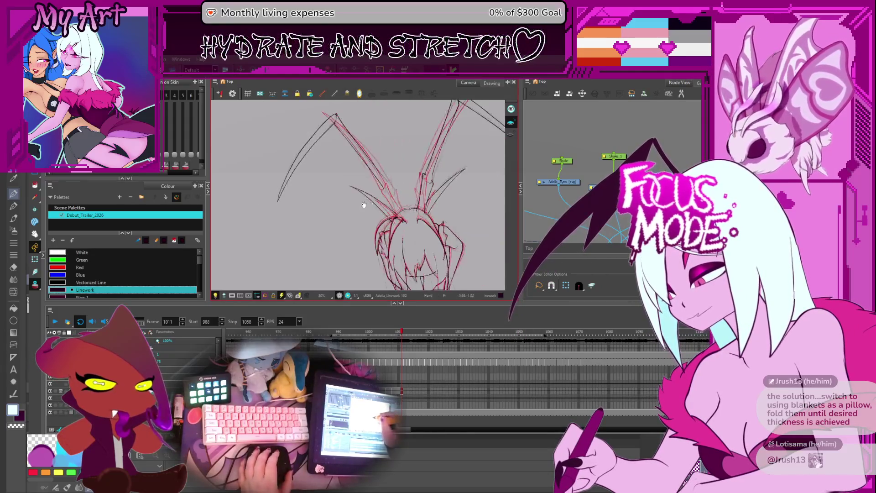
Flip through frames 1006–1009 to compare the spike linework.
scroll(347, 203, up, 2)
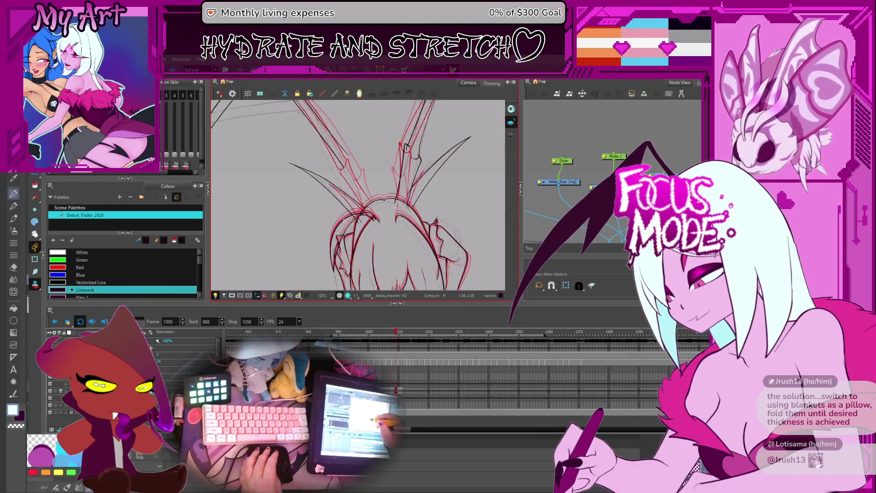
key(comma)
key(comma)
key(comma)
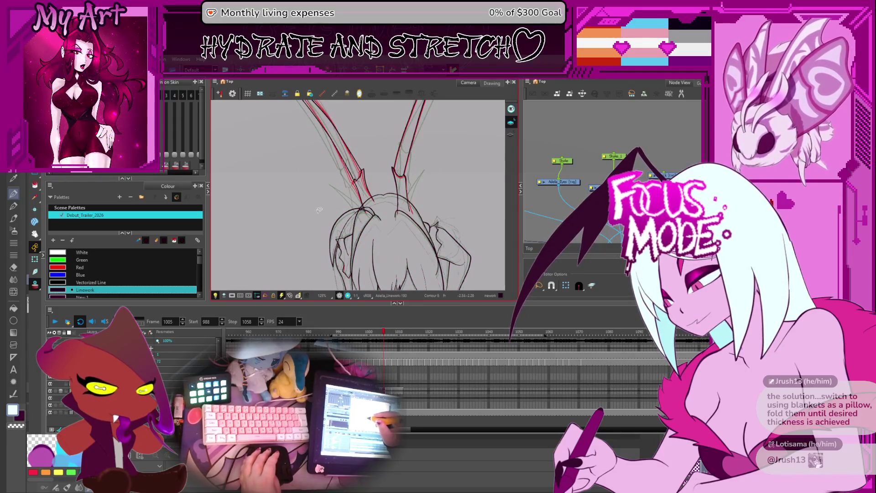
key(comma)
key(period)
key(comma)
key(period)
key(period)
key(period)
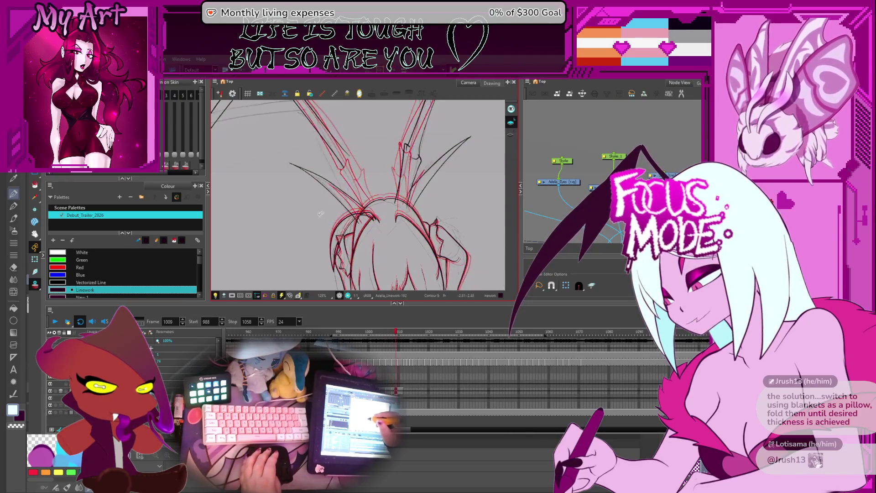
key(comma)
key(comma)
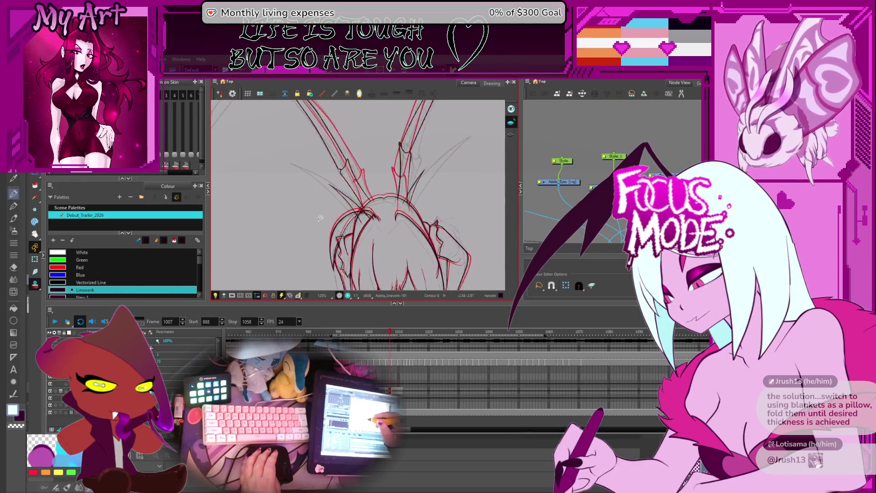
key(comma)
key(comma)
key(period)
key(period)
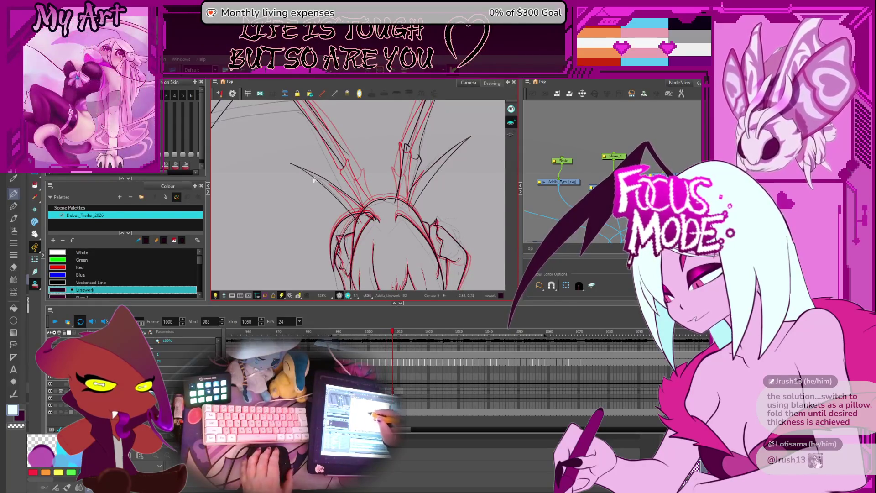
Select the left and right spike strokes, then deselect them.
key(alt+s)
click(310, 172)
shift+click(462, 154)
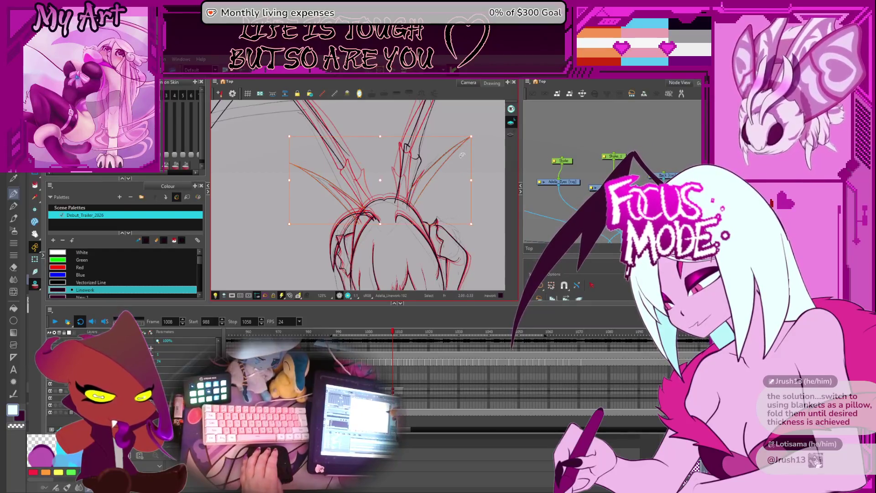
key(Escape)
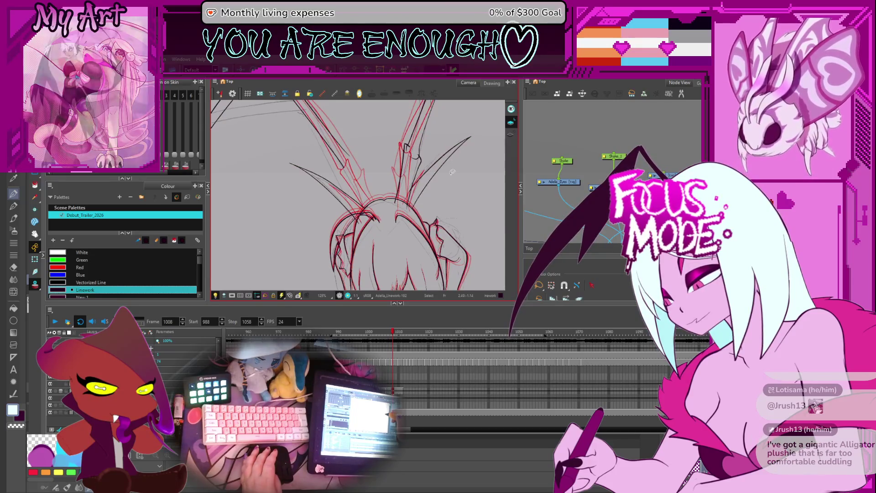
Flip between frames 1006 and 1008 again, settling back around frame 1008.
key(comma)
key(comma)
key(period)
key(period)
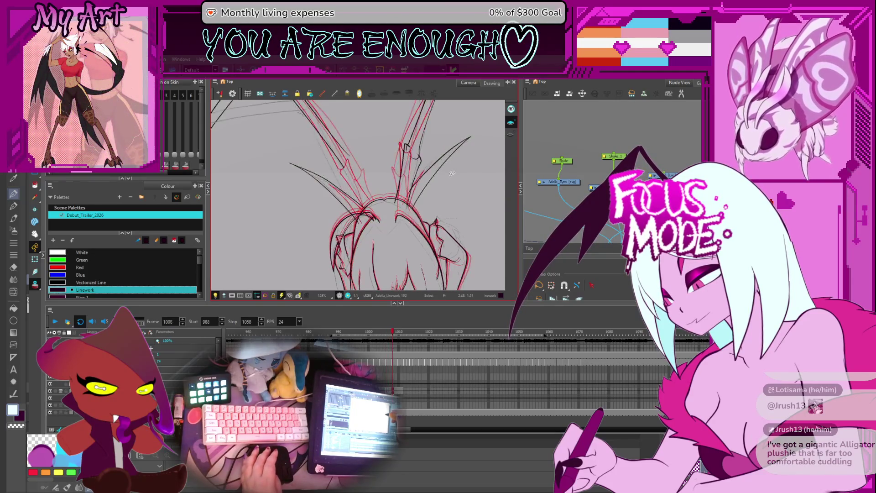
key(comma)
key(period)
drag(451, 175, 448, 184)
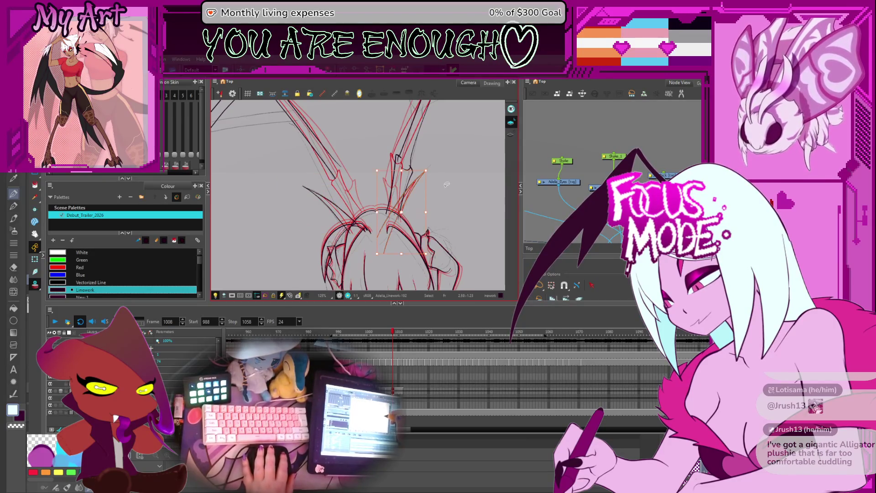
Clear the centre-line selection and flip between frames 1008 and 1010 to compare the linework.
key(Escape)
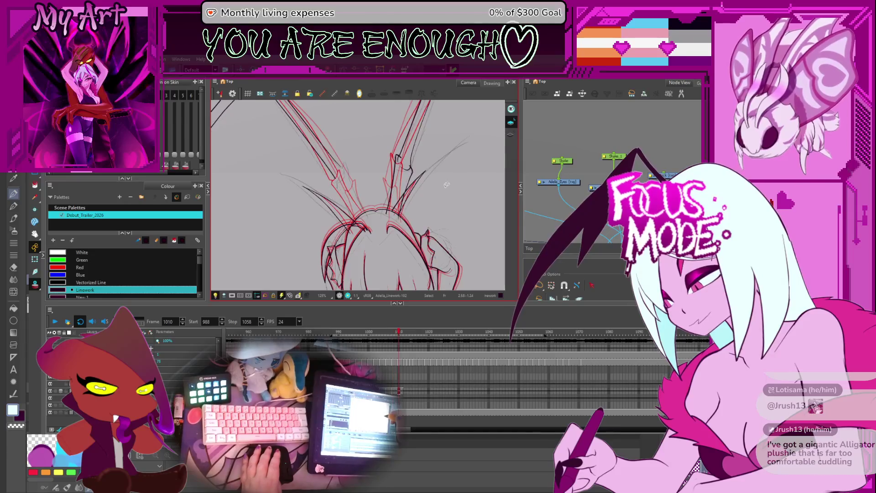
key(comma)
key(period)
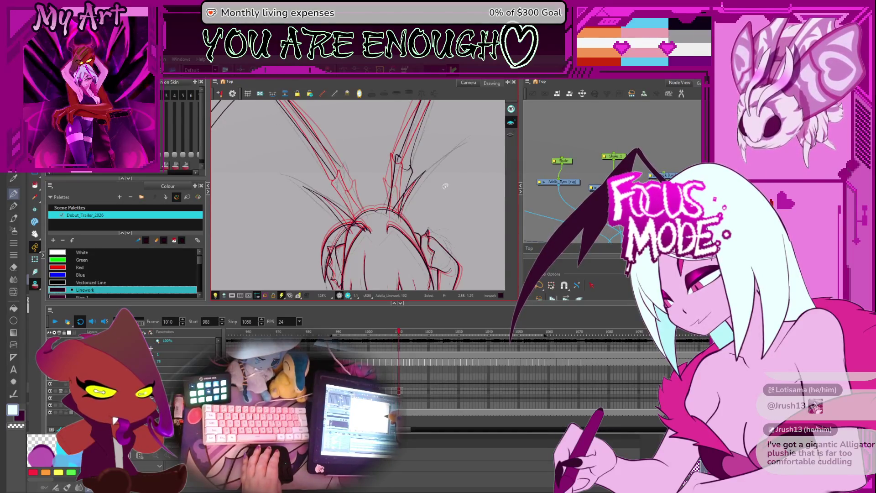
key(period)
key(comma)
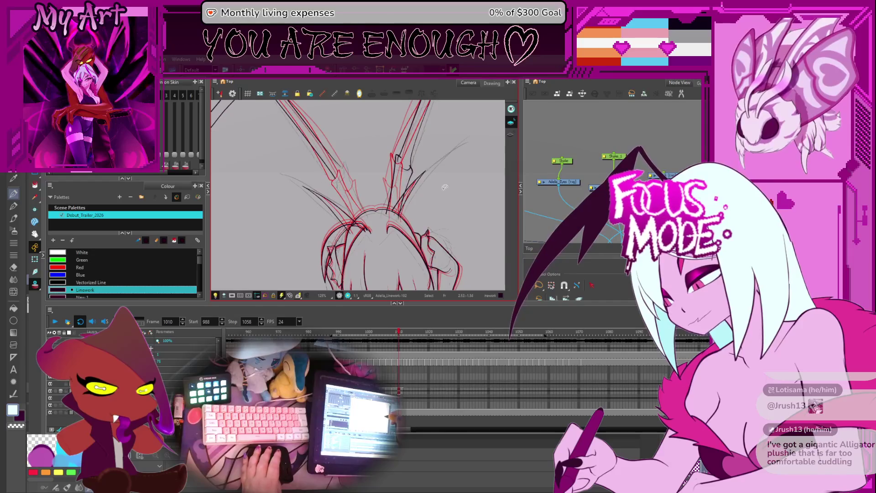
key(period)
key(comma)
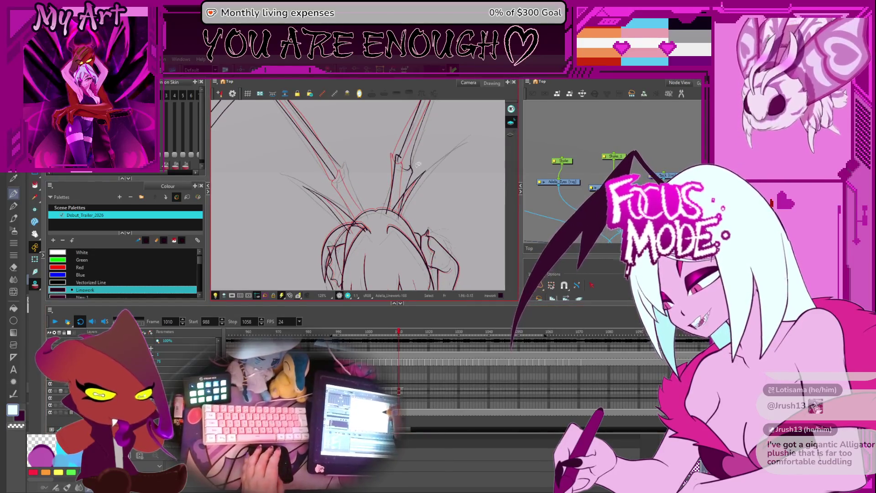
Nudge the two faint spike strokes slightly down, then deselect the ear strokes.
key(ctrl+v)
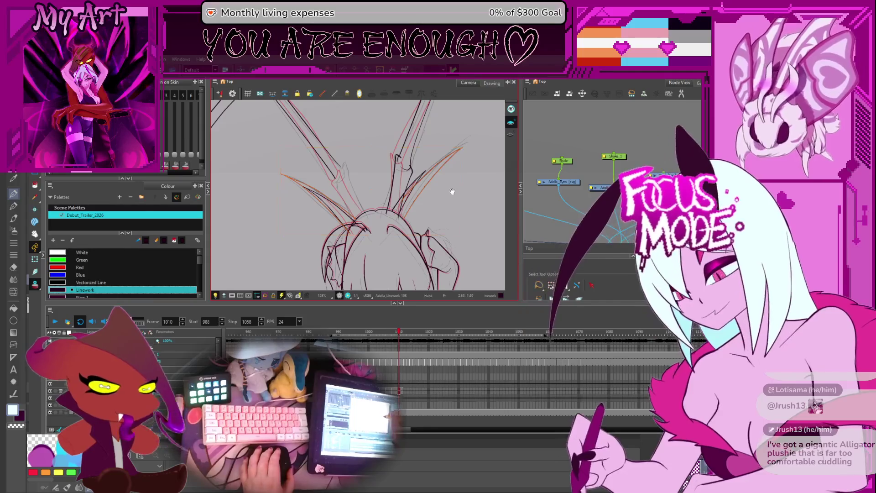
drag(345, 205, 343, 215)
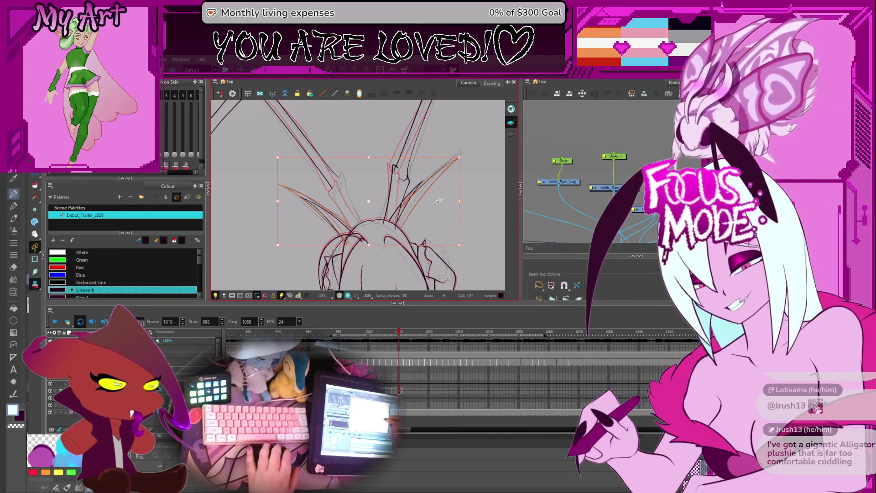
key(ctrl+alt)
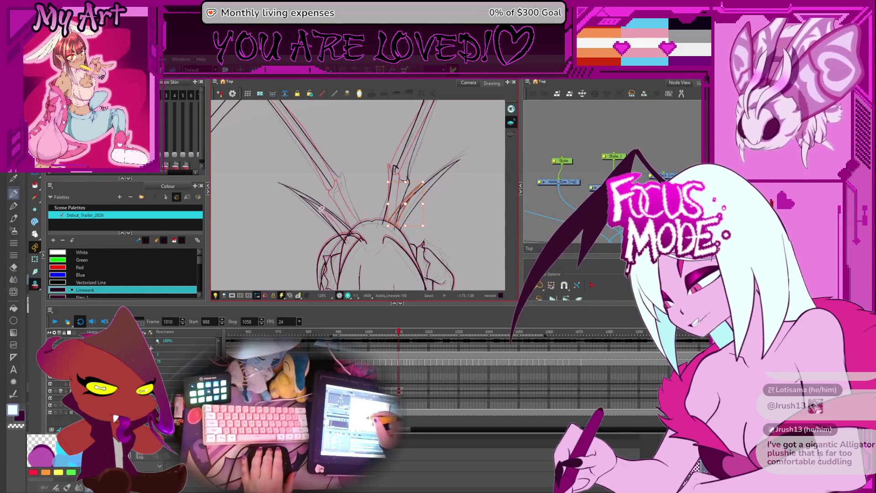
shift+click(315, 204)
click(467, 256)
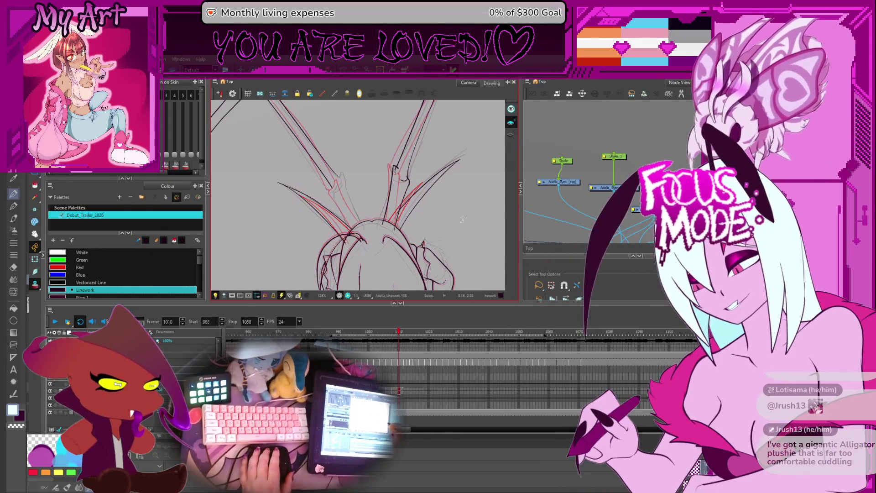
Flip back and forth across frames 1007–1010 to compare the wing linework.
key(comma)
key(comma)
key(period)
key(period)
key(comma)
key(period)
key(comma)
key(period)
key(comma)
key(period)
key(comma)
key(comma)
key(comma)
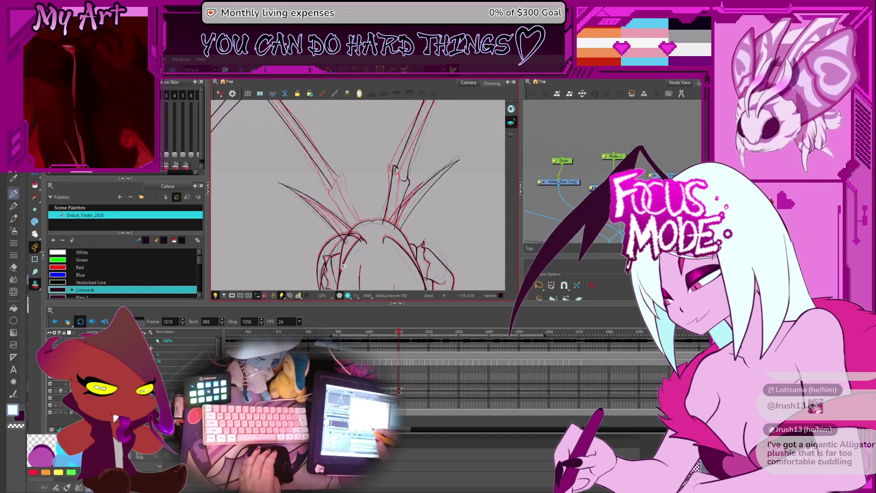
key(period)
key(comma)
key(period)
key(period)
key(comma)
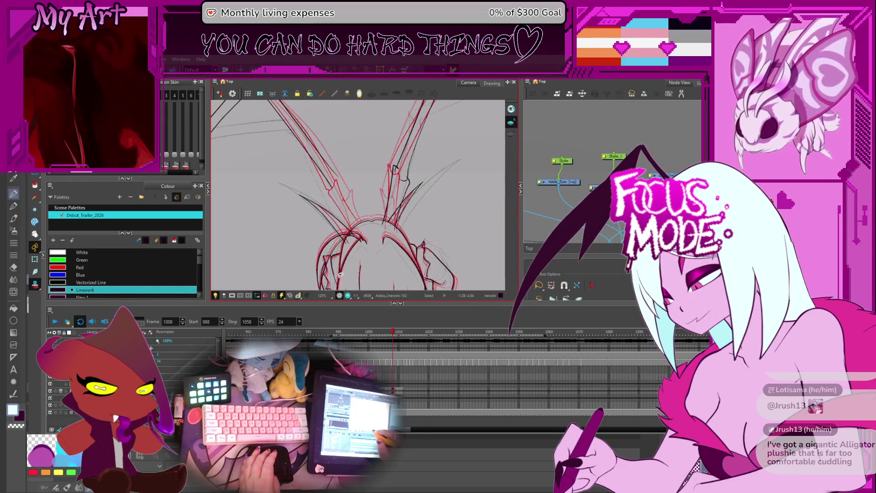
Recentre on the wings and step through frames 1007 to 1012.
mouse_move(371, 216)
mouse_down()
mouse_move(364, 176)
mouse_move(369, 183)
mouse_move(367, 211)
mouse_move(355, 163)
mouse_up()
scroll(372, 209, down, 3)
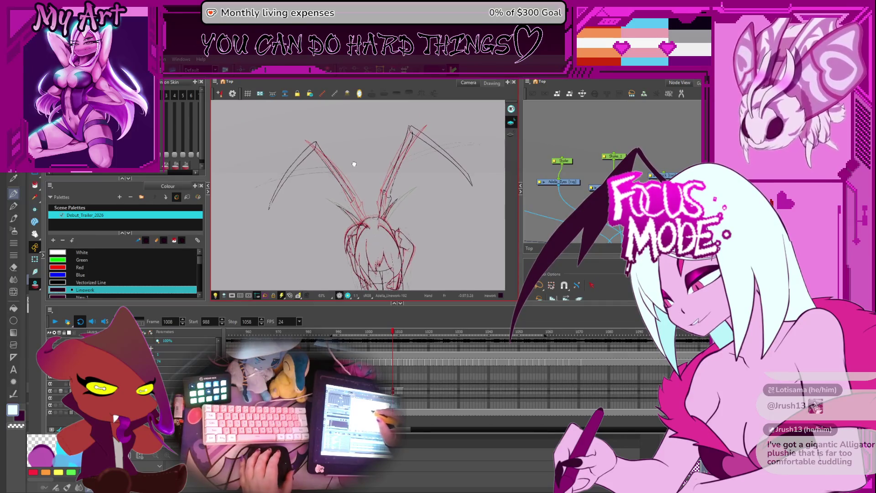
key(comma)
key(comma)
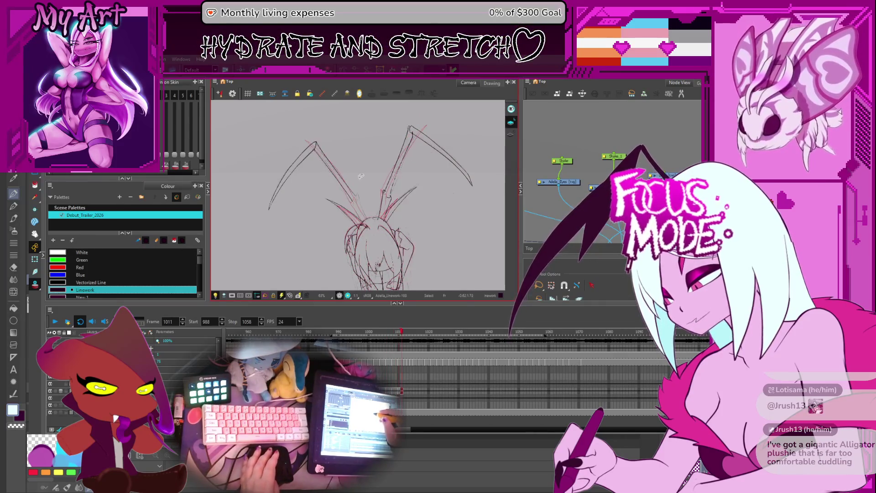
key(period)
key(period)
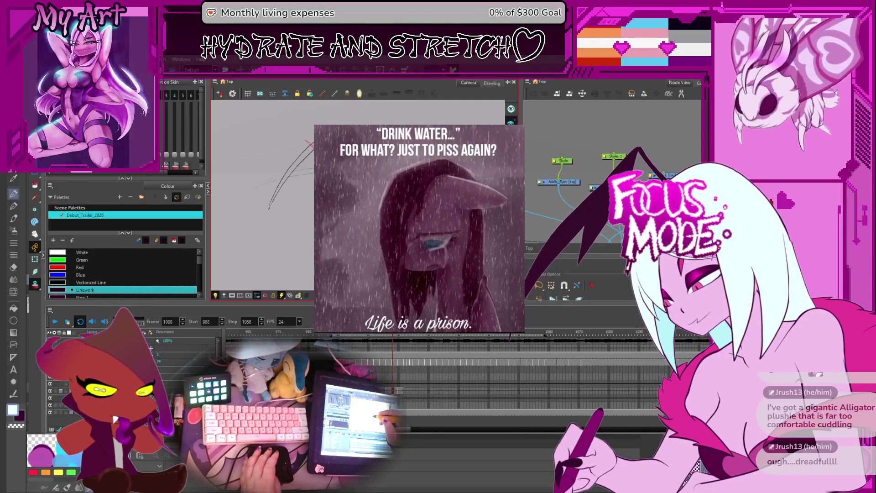
key(period)
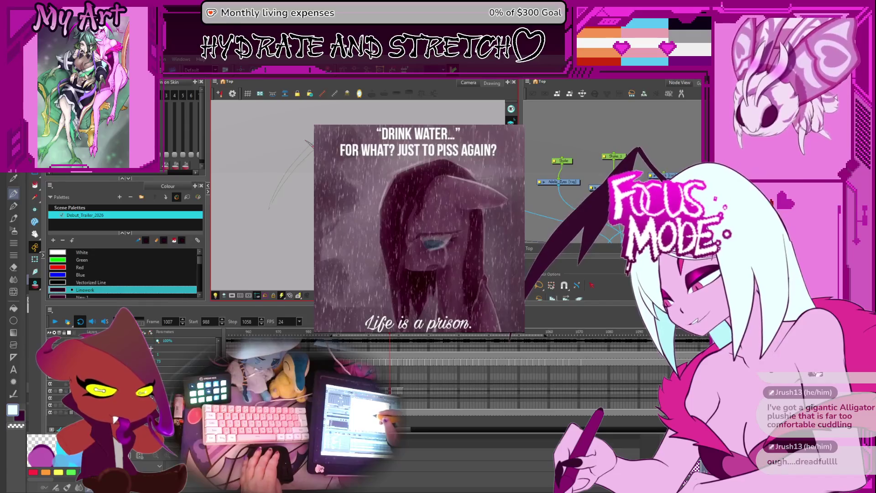
key(period)
key(comma)
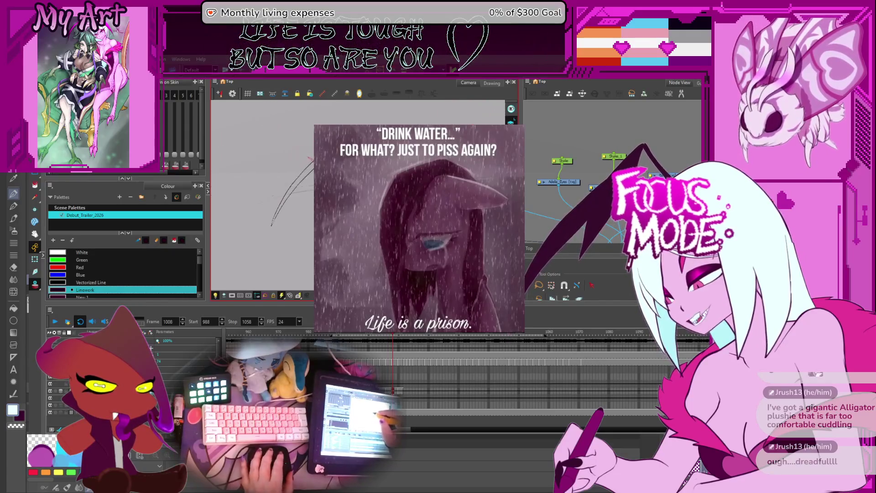
key(period)
key(period)
key(period)
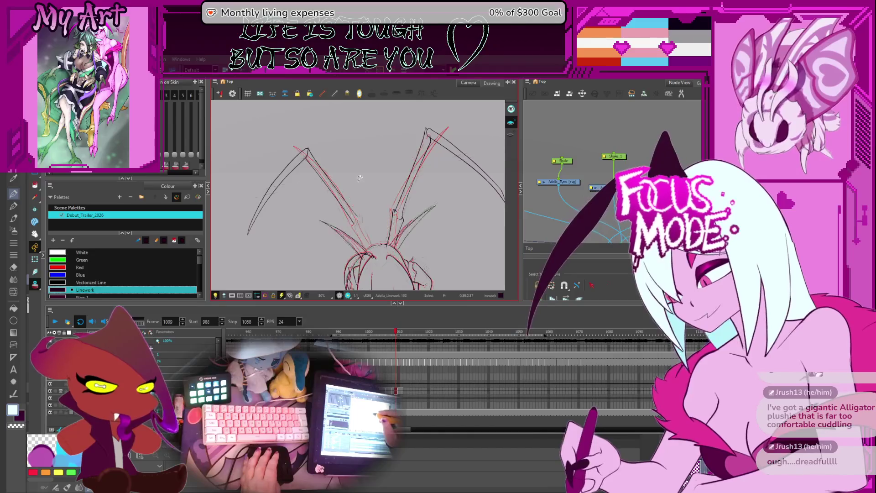
Settle on frame 1009 at 80% with both wings framed.
key(comma)
key(comma)
key(comma)
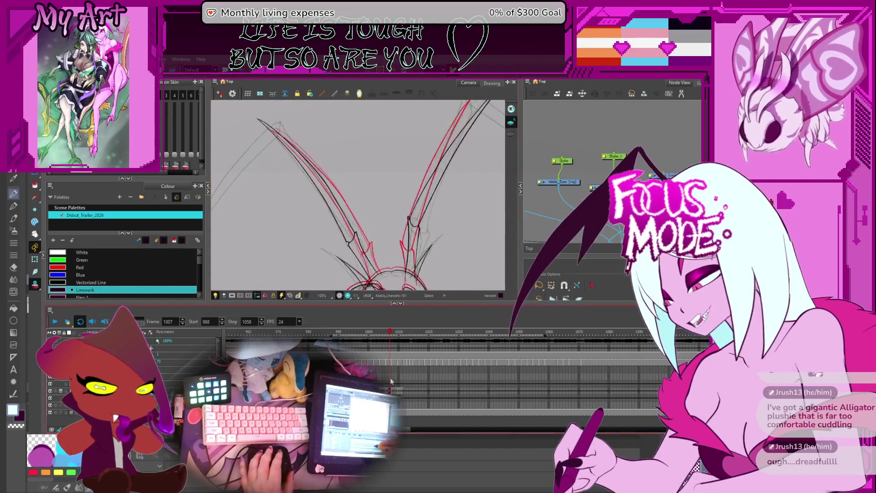
key(period)
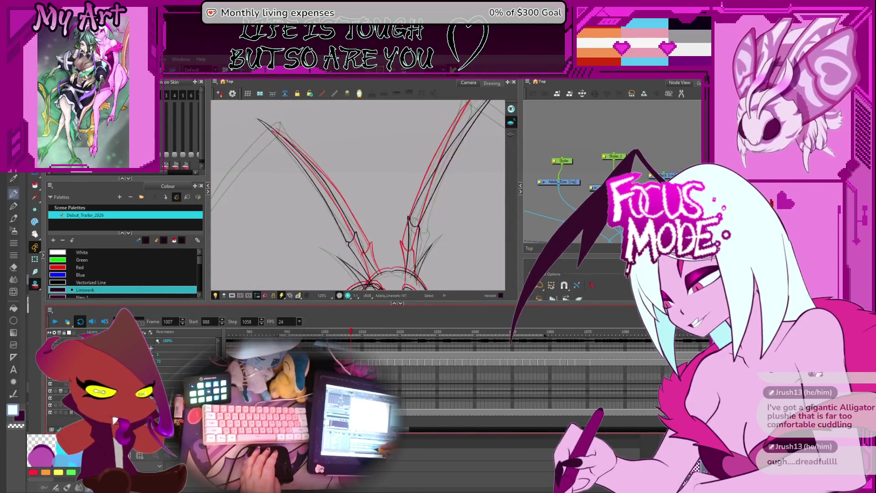
key(period)
key(period)
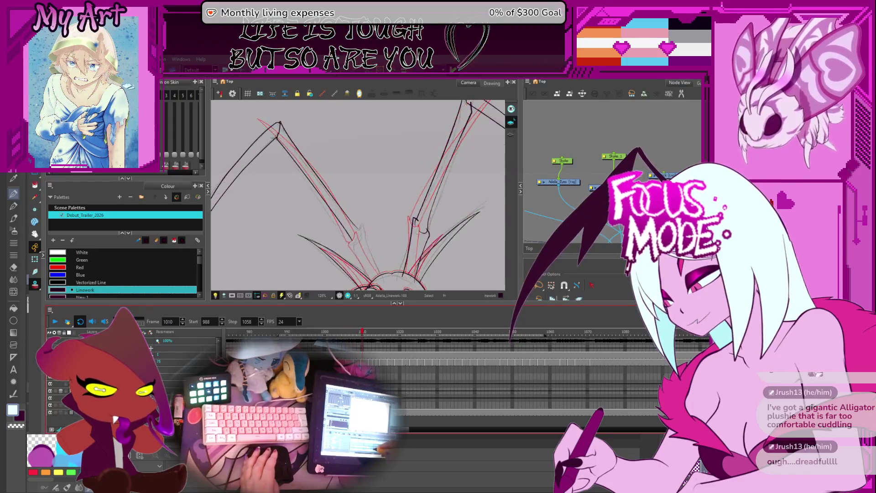
scroll(348, 200, down, 4)
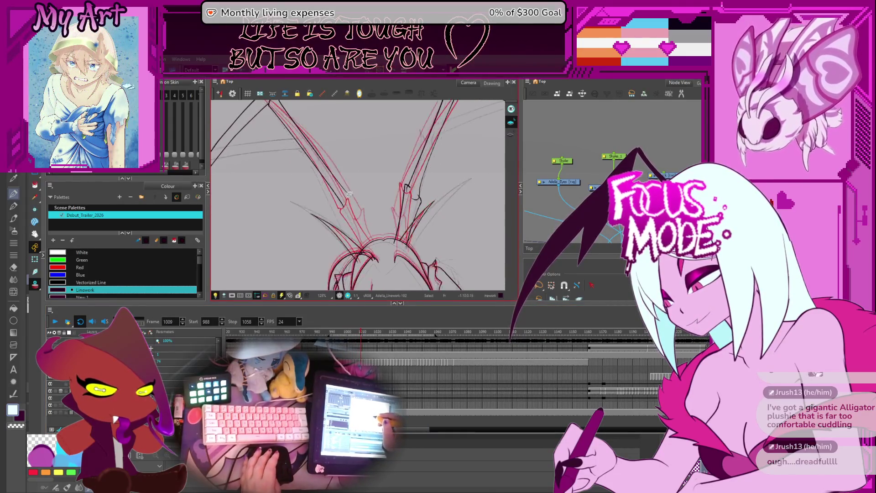
key(comma)
scroll(348, 201, down, 3)
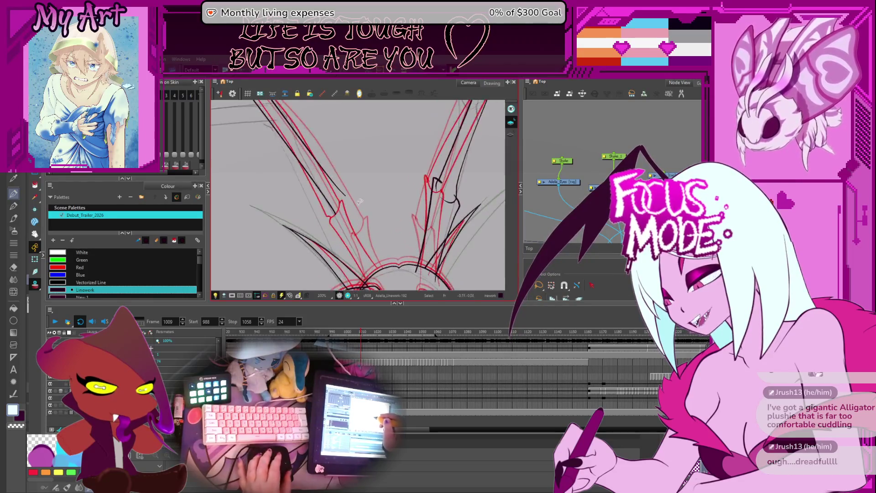
drag(354, 204, 347, 197)
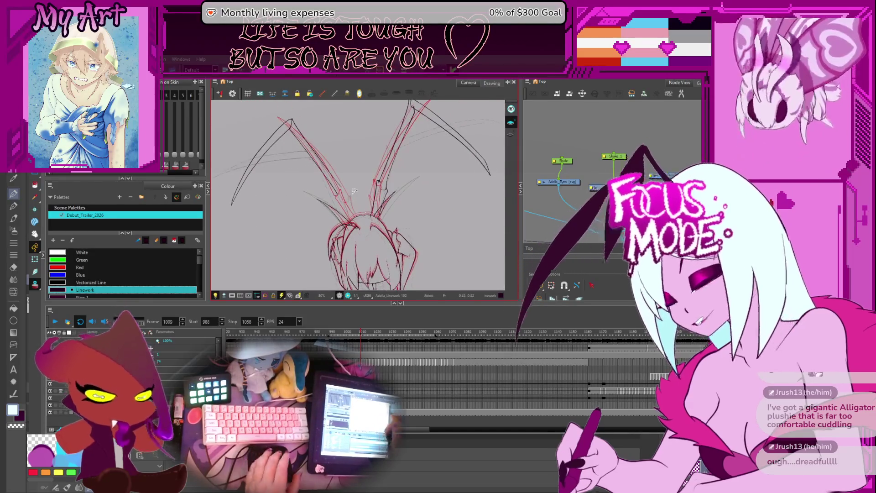
Check frame 1009 by selecting its wing strokes, then the central strokes, then deselecting.
drag(365, 168, 375, 184)
click(405, 197)
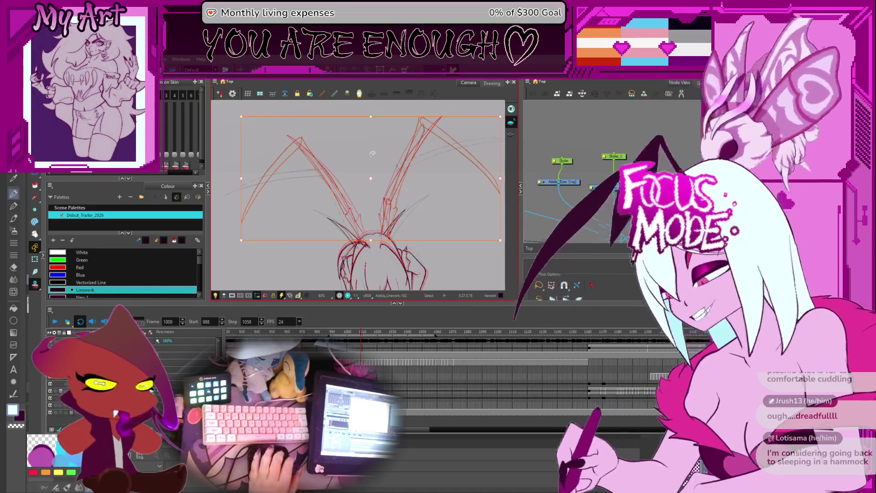
drag(320, 203, 442, 252)
drag(429, 188, 385, 245)
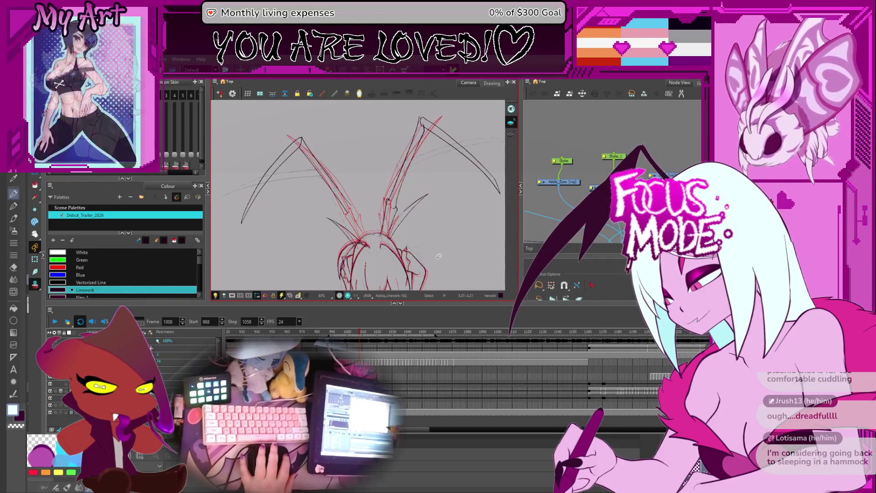
click(439, 257)
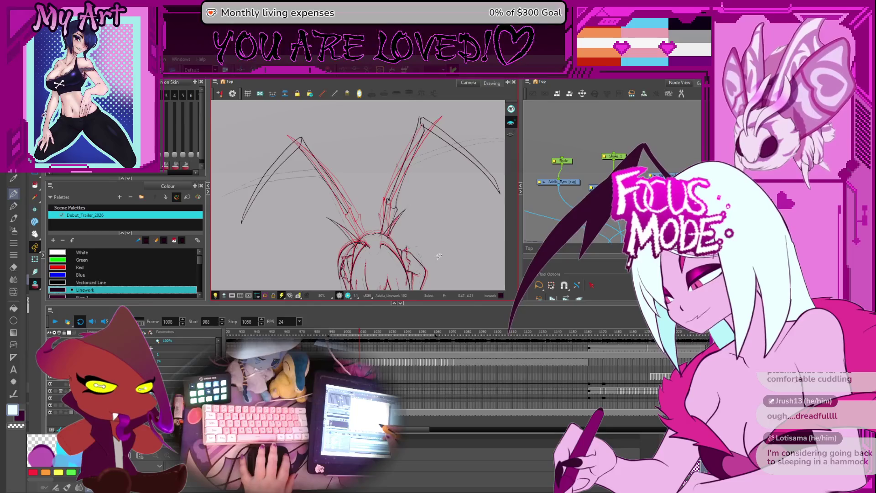
Move to frame 1010, lasso its wing strokes, and undo the last change.
key(g)
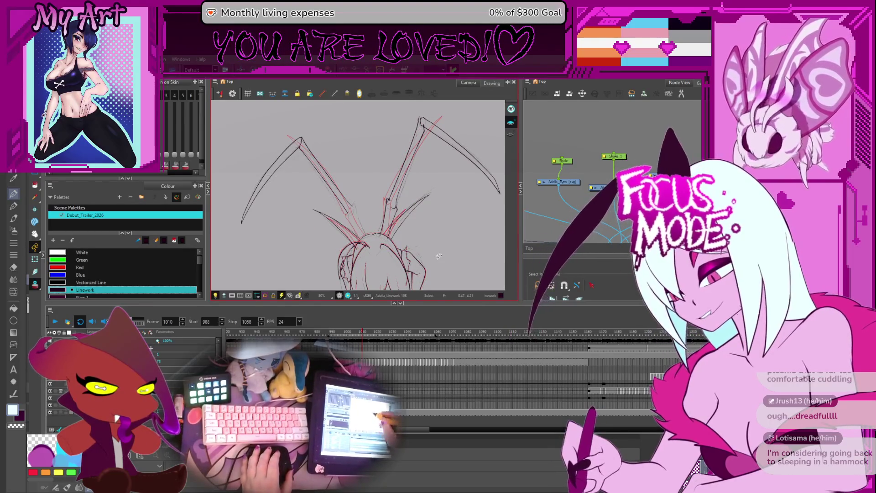
mouse_move(331, 144)
mouse_down()
mouse_move(315, 236)
mouse_move(493, 183)
mouse_move(392, 133)
mouse_up()
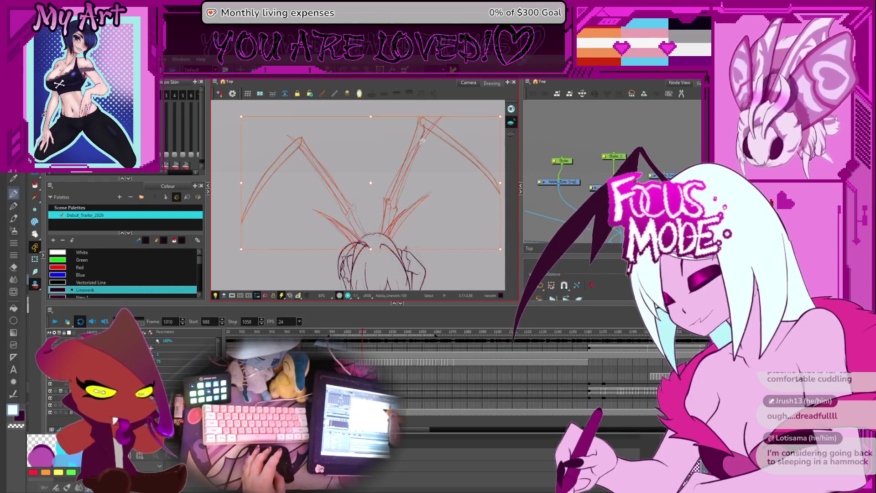
key(ctrl+z)
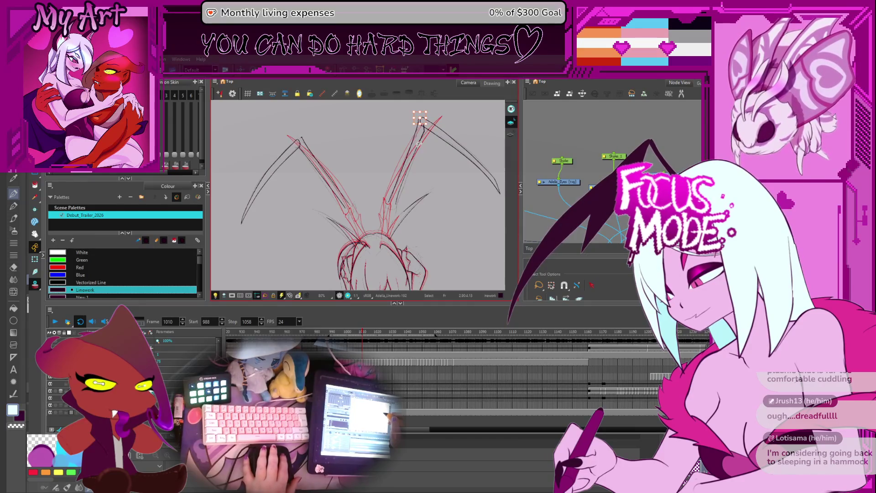
Rotate the left wing stroke on frame 1010 to sweep nearly horizontally, then reselect the wing strokes.
drag(347, 205, 255, 183)
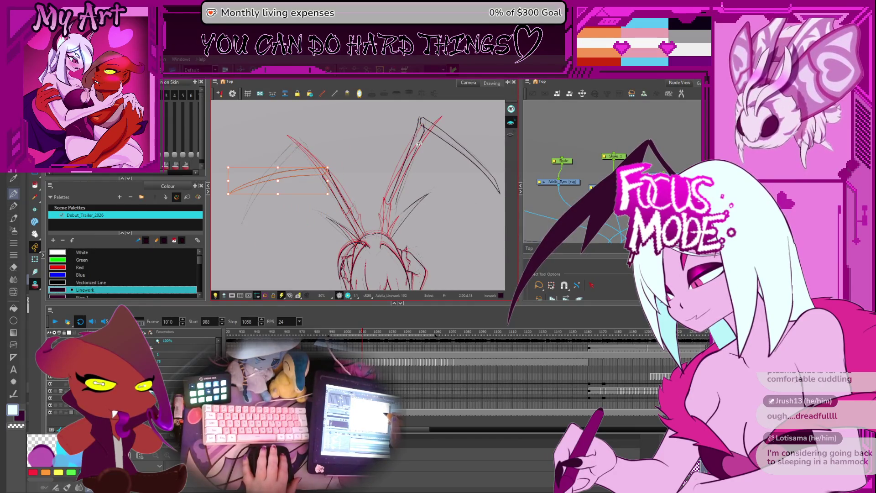
click(418, 144)
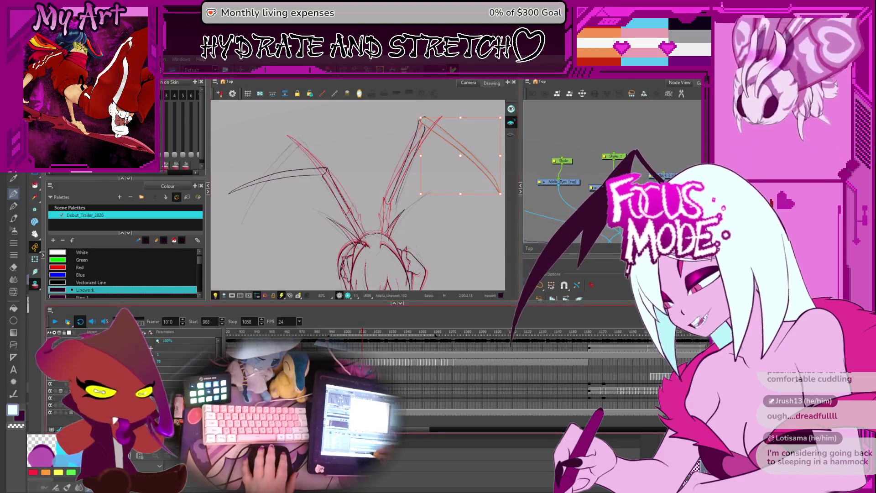
scroll(366, 337, up, 5)
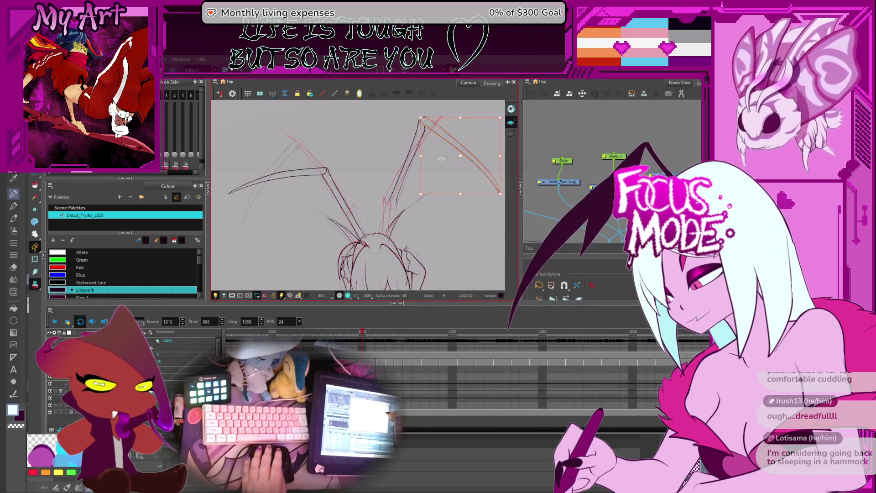
drag(378, 175, 378, 205)
drag(504, 239, 414, 133)
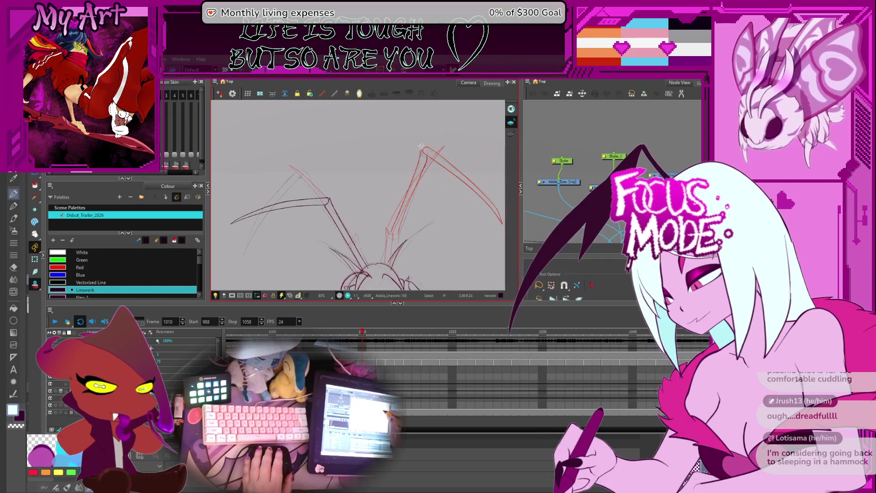
key(ctrl+v)
drag(428, 221, 424, 210)
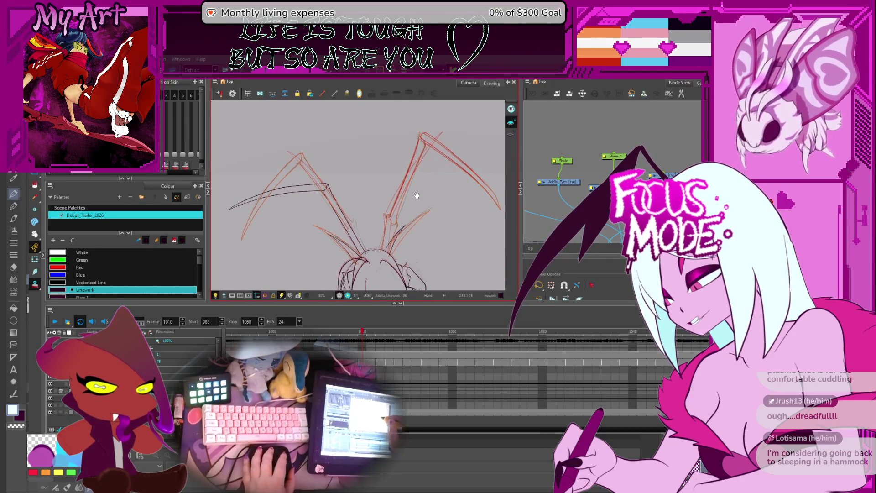
key(Escape)
click(329, 184)
key(ctrl+a)
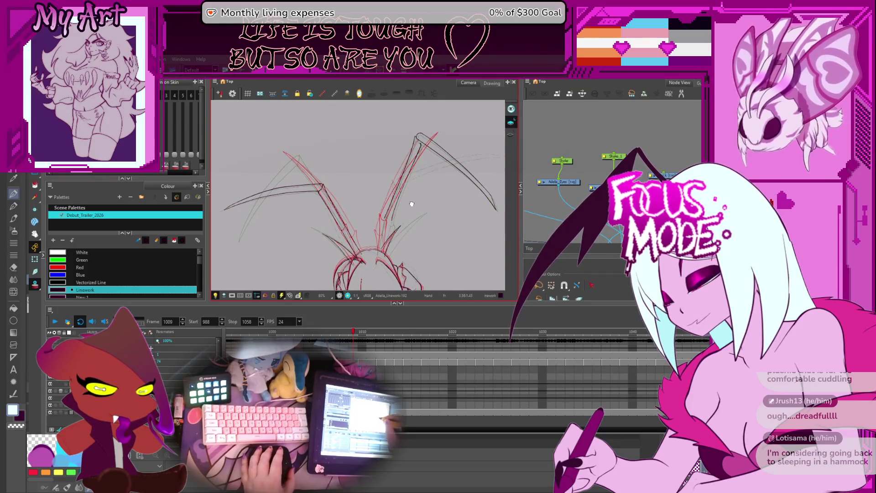
Return to frame 1009, pick a wing stroke, and zoom to 100% on the right wing.
key(comma)
drag(384, 229, 399, 208)
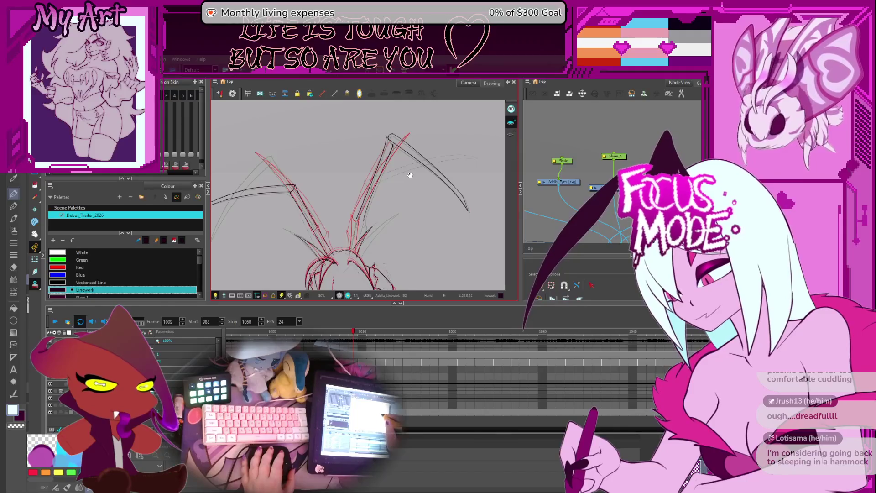
mouse_move(411, 176)
mouse_down()
mouse_move(429, 181)
mouse_move(417, 181)
mouse_move(400, 209)
mouse_up()
click(397, 199)
key(2)
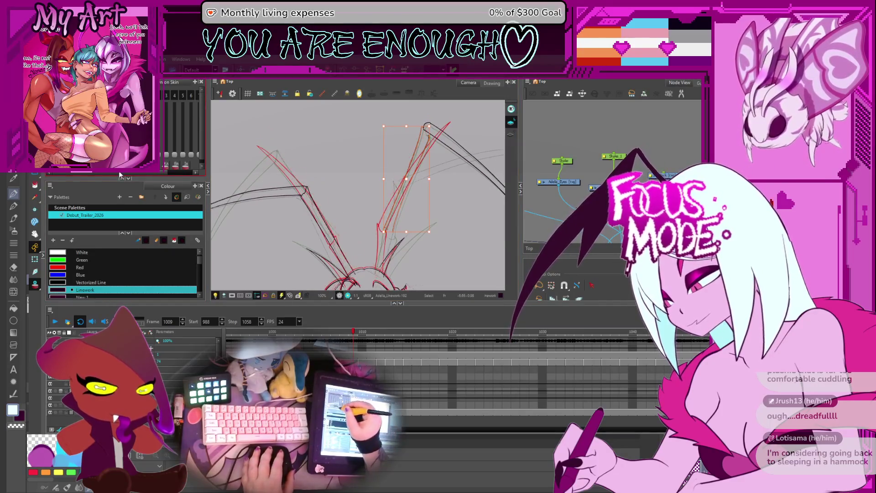
key(space)
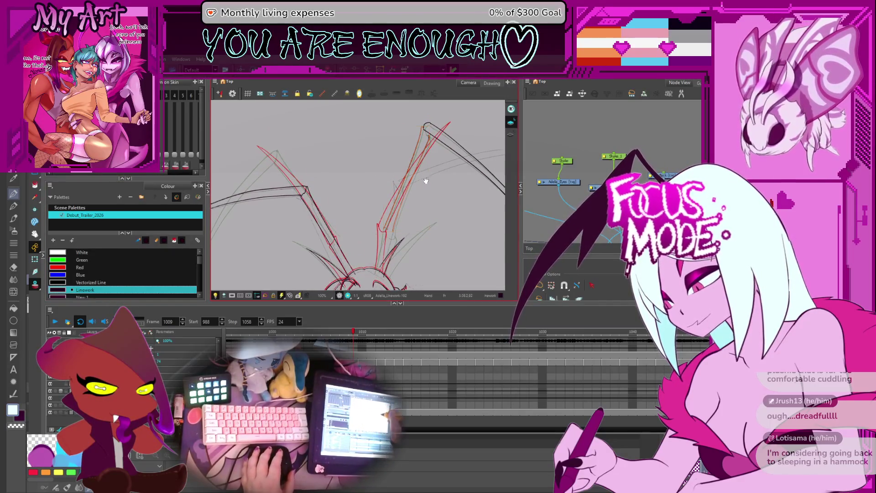
drag(427, 180, 416, 155)
scroll(385, 193, up, 1)
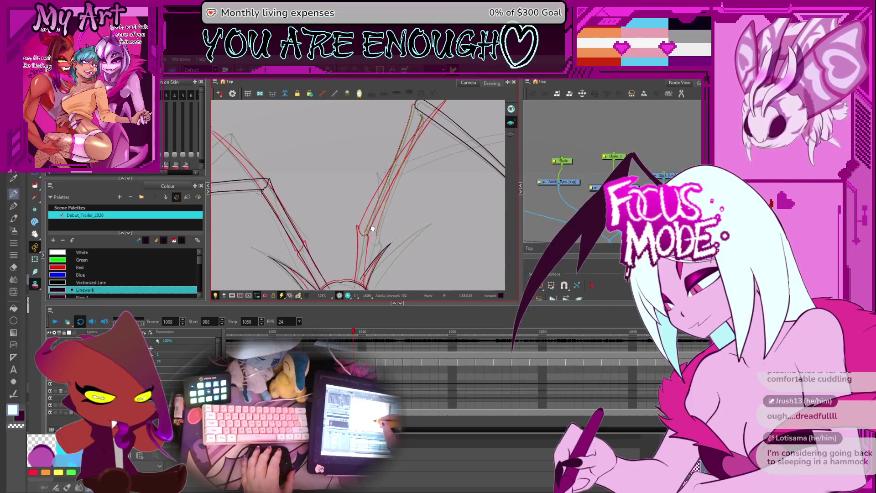
drag(402, 145, 400, 170)
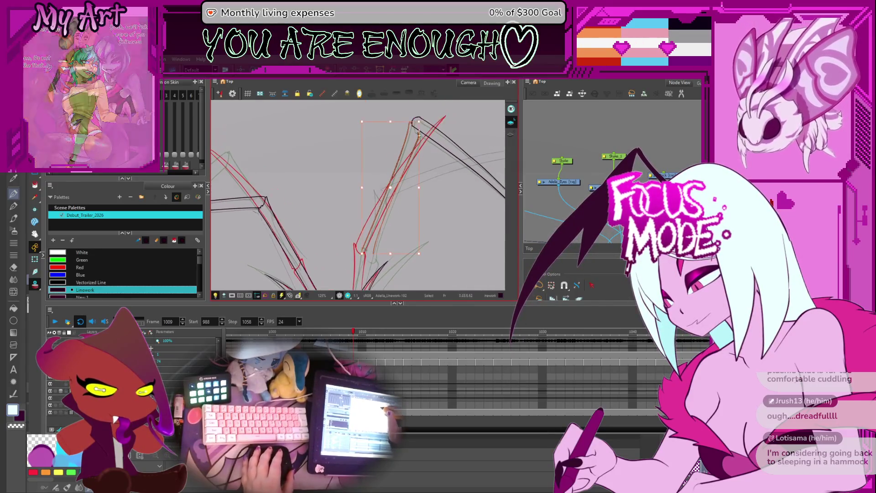
key(Escape)
drag(380, 228, 394, 175)
click(375, 209)
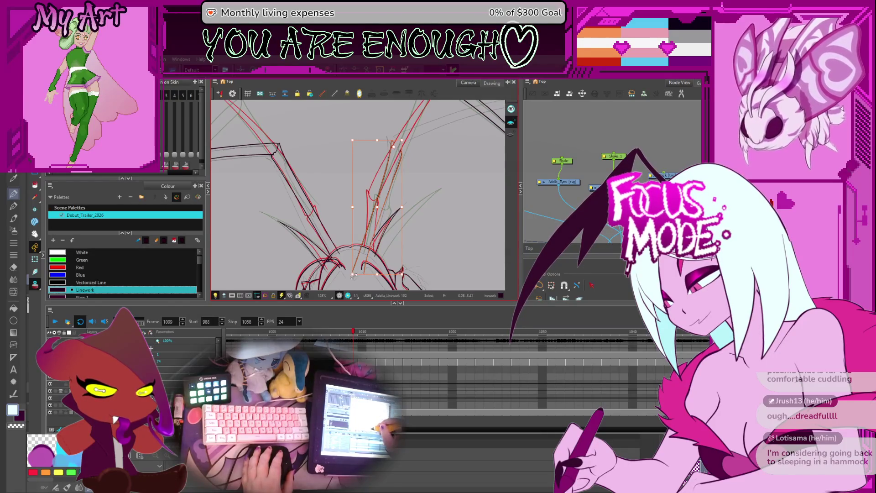
key(Escape)
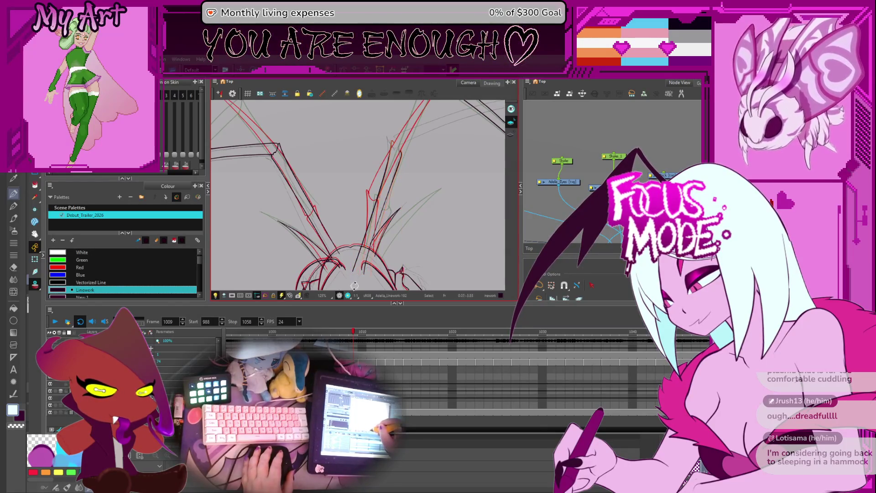
drag(354, 285, 410, 142)
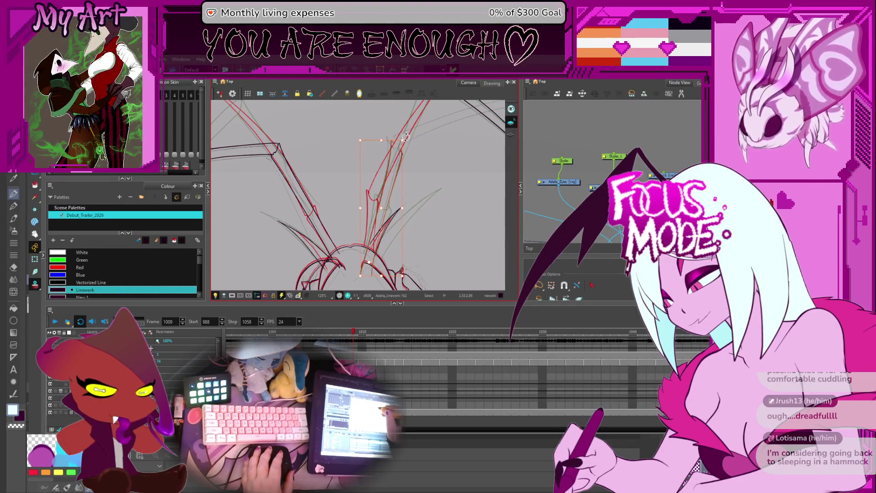
drag(404, 136, 384, 231)
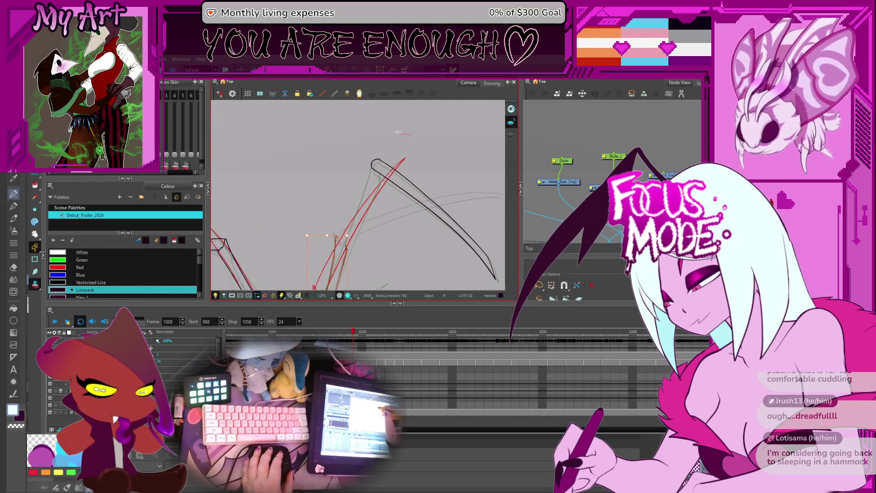
Clear the stroke selection and remove the duplicate dark arc on frame 1009.
drag(432, 206, 393, 162)
click(393, 197)
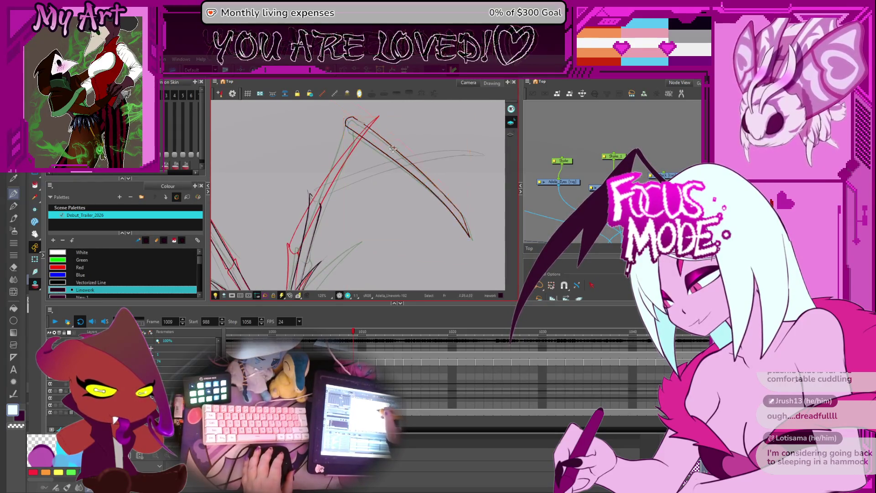
key(ctrl+z)
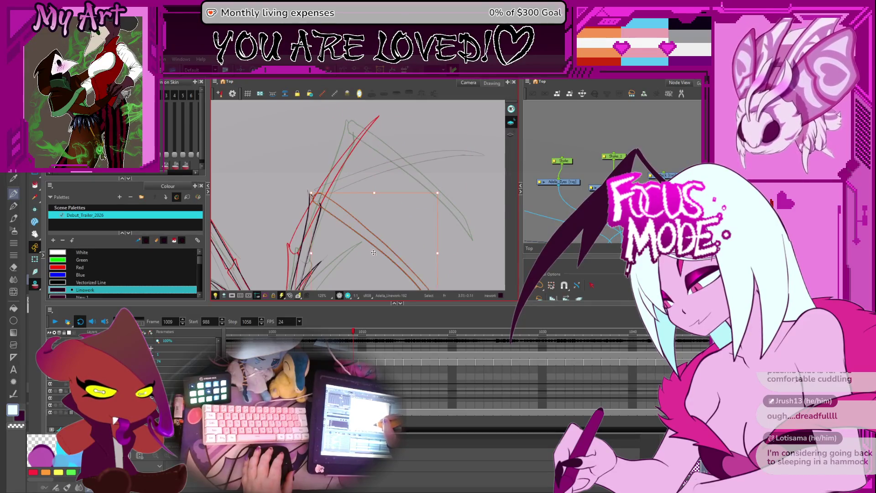
key(ctrl+z)
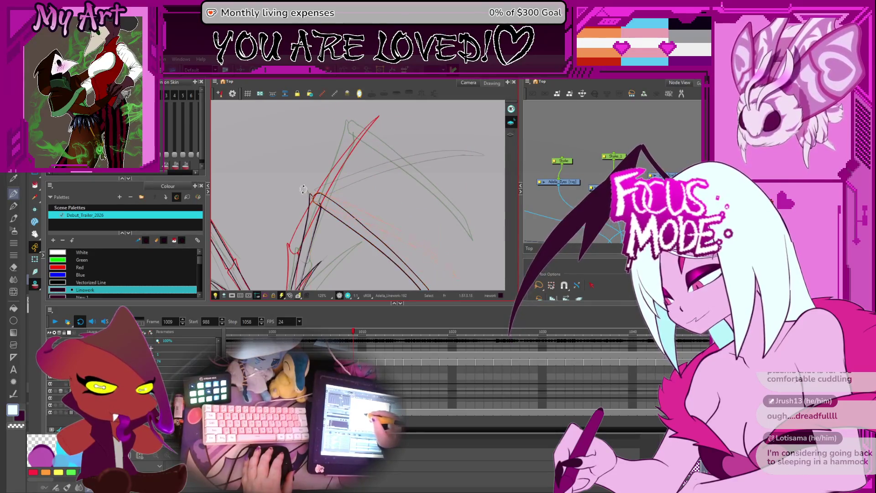
key(ctrl+z)
key(ctrl+z)
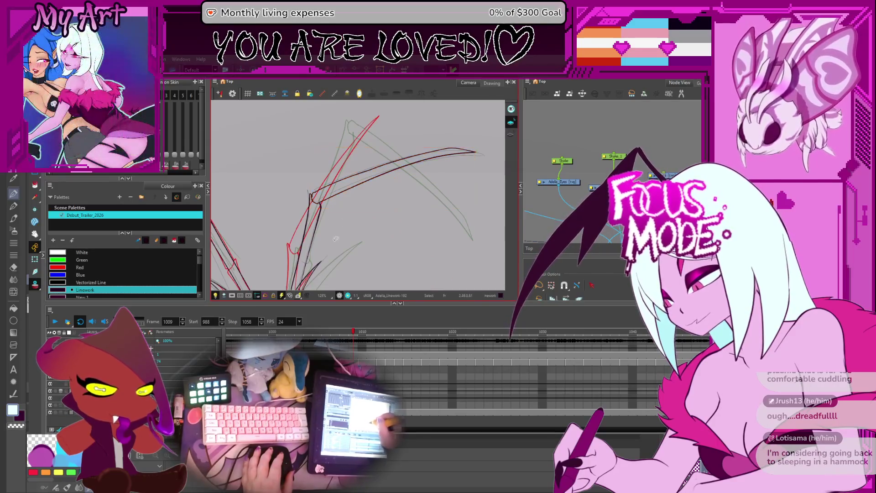
Reshape the upper right wing arc and its corner joint with the Contour Editor.
key(alt+q)
click(447, 150)
click(448, 152)
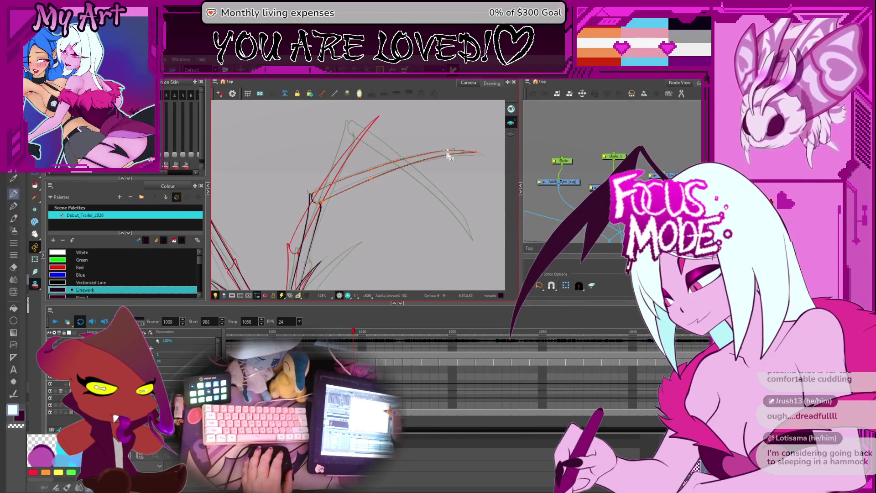
scroll(326, 202, up, 3)
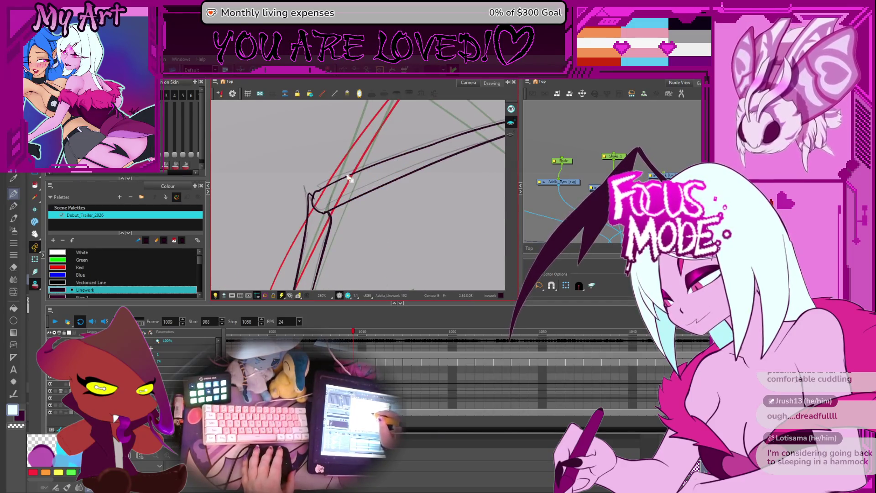
click(361, 194)
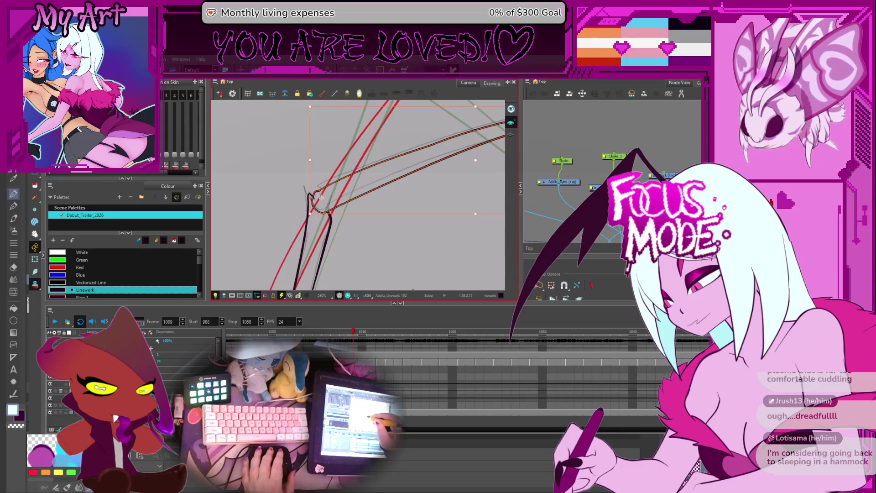
click(335, 210)
click(337, 209)
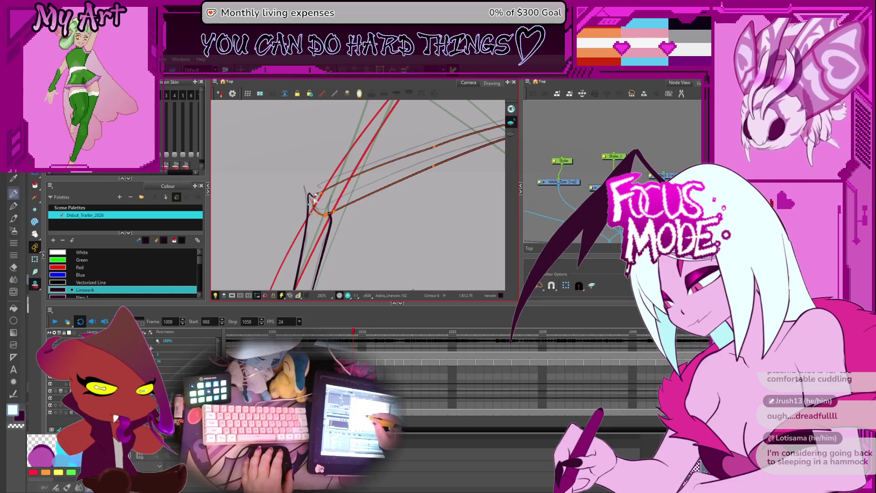
click(344, 208)
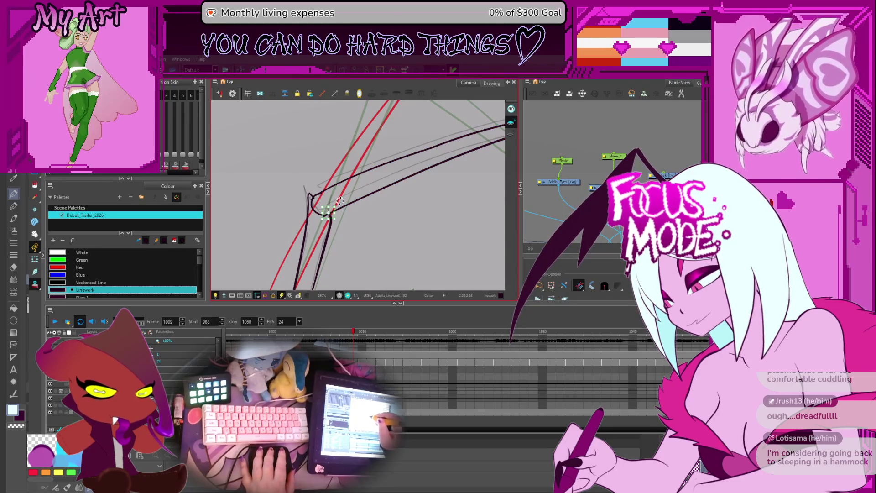
scroll(347, 208, down, 4)
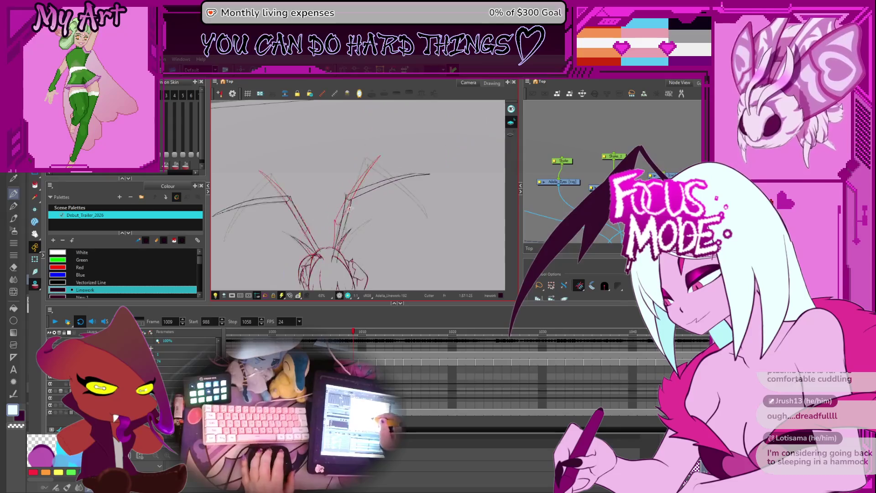
scroll(347, 208, down, 1)
On frame 1010, level the view rotation and select the wing stroke plus its bottom curve.
key(comma)
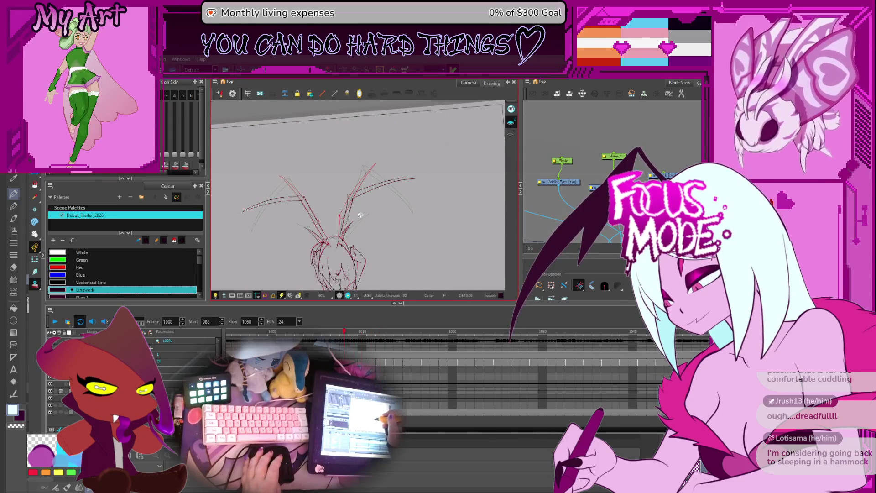
key(period)
key(period)
key(ctrl+alt+x)
scroll(430, 195, up, 4)
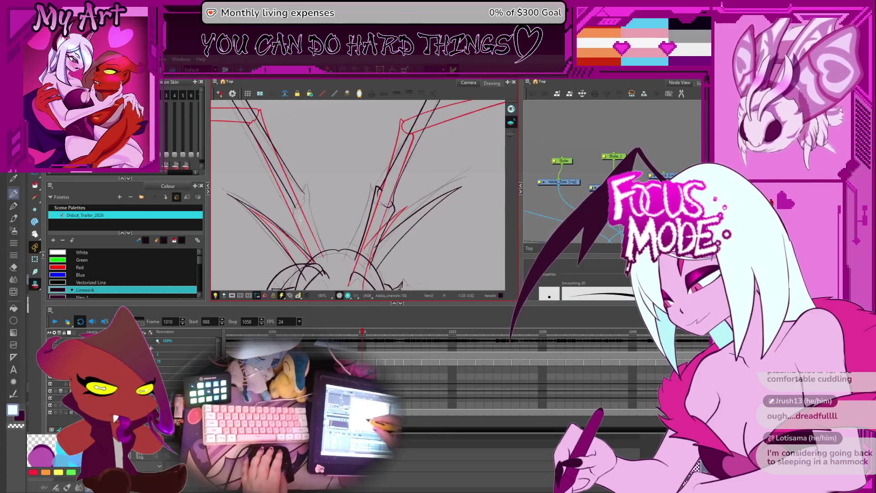
mouse_move(310, 189)
mouse_down()
mouse_move(346, 197)
mouse_move(351, 221)
mouse_move(320, 256)
mouse_up()
key(alt+s)
scroll(295, 278, up, 2)
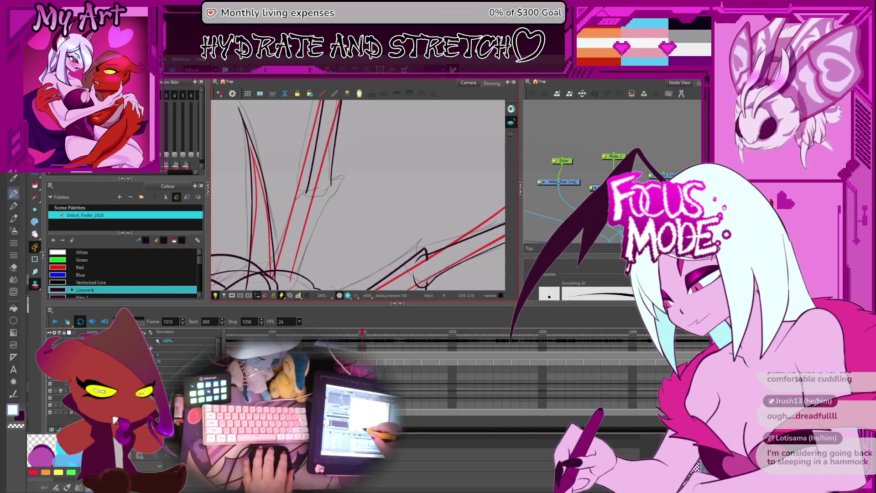
key(alt+s)
click(341, 185)
click(344, 178)
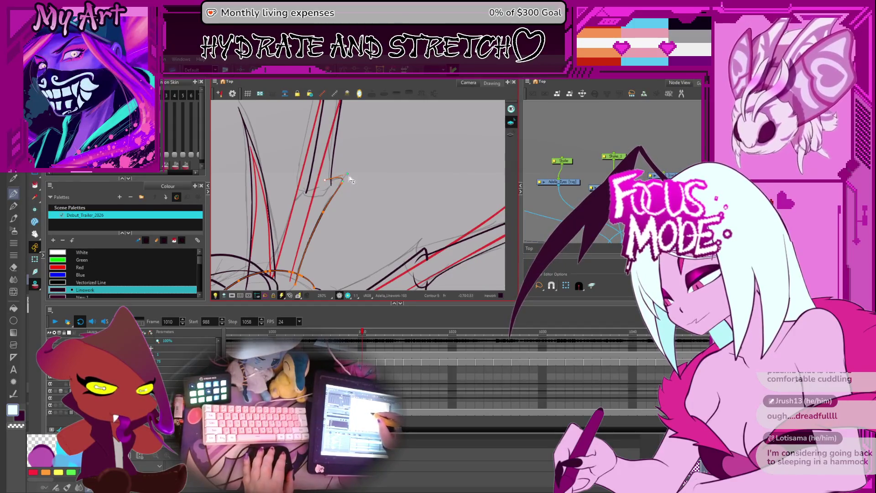
scroll(349, 179, up, 2)
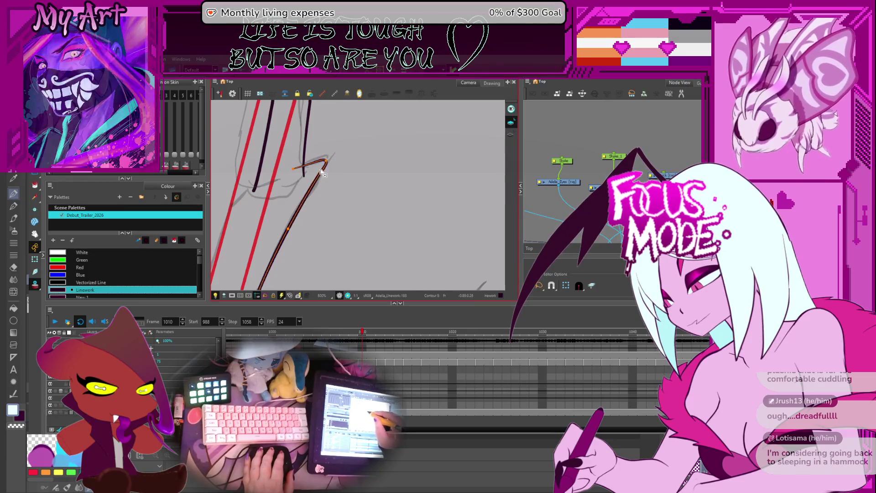
key(alt+/)
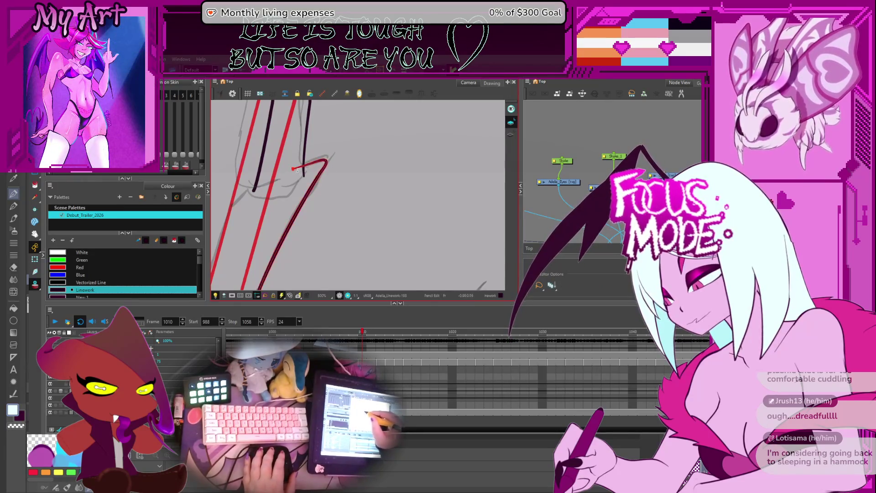
Nudge the dark inner spike stroke's corner slightly up and left with the Pencil Editor.
scroll(292, 178, up, 4)
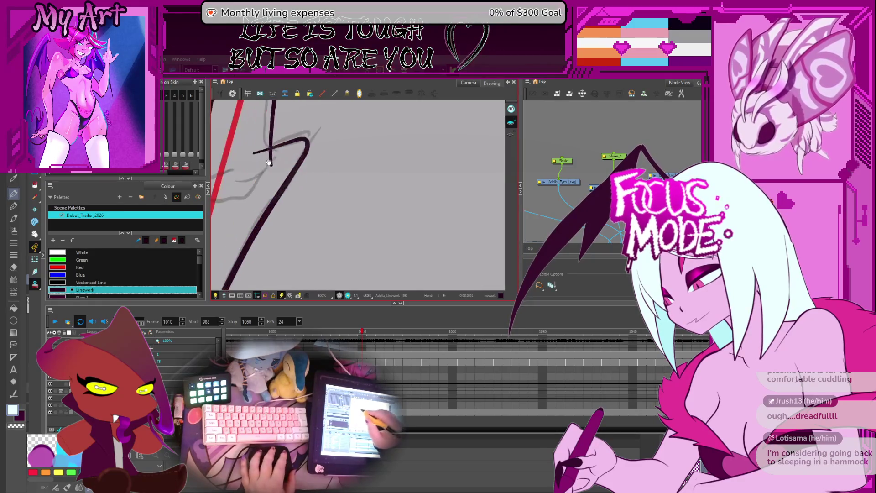
click(281, 186)
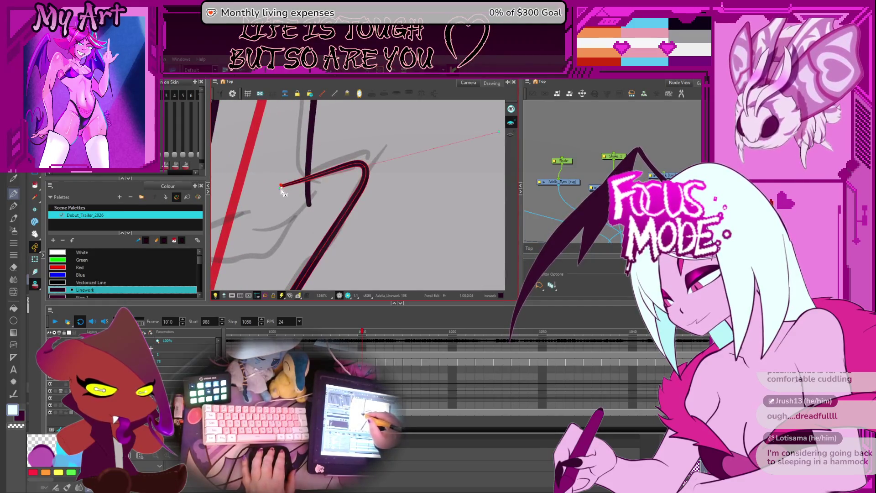
scroll(313, 193, down, 6)
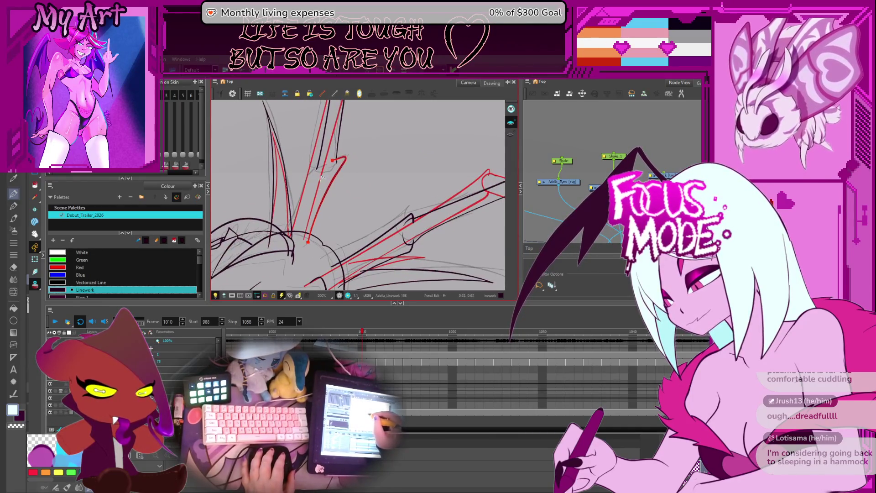
scroll(337, 168, up, 1)
scroll(337, 168, up, 1)
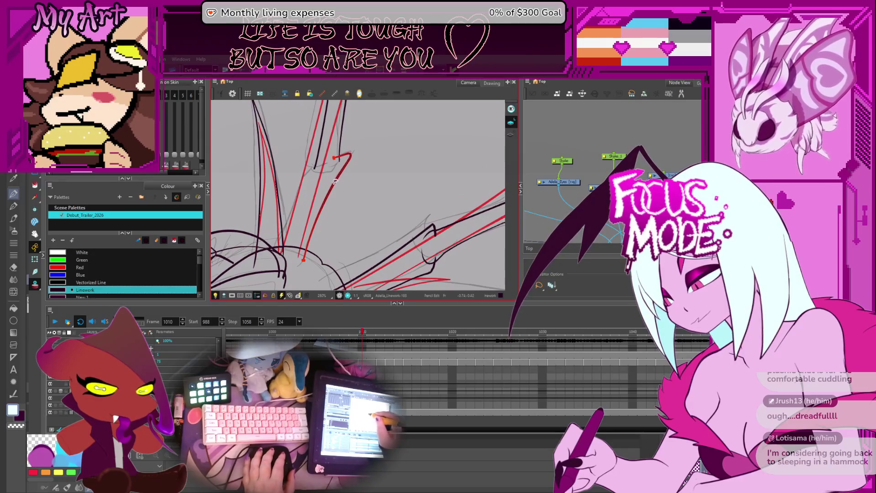
scroll(340, 173, up, 1)
scroll(340, 173, up, 1)
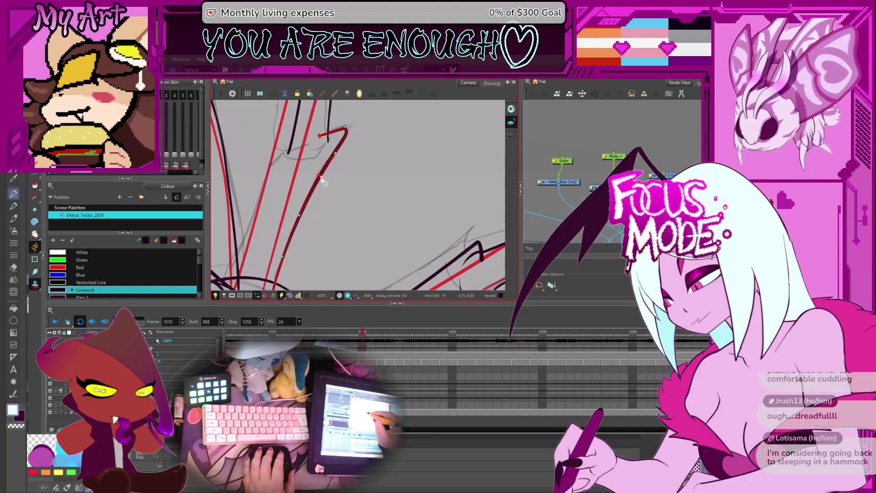
scroll(323, 180, up, 3)
drag(350, 203, 350, 202)
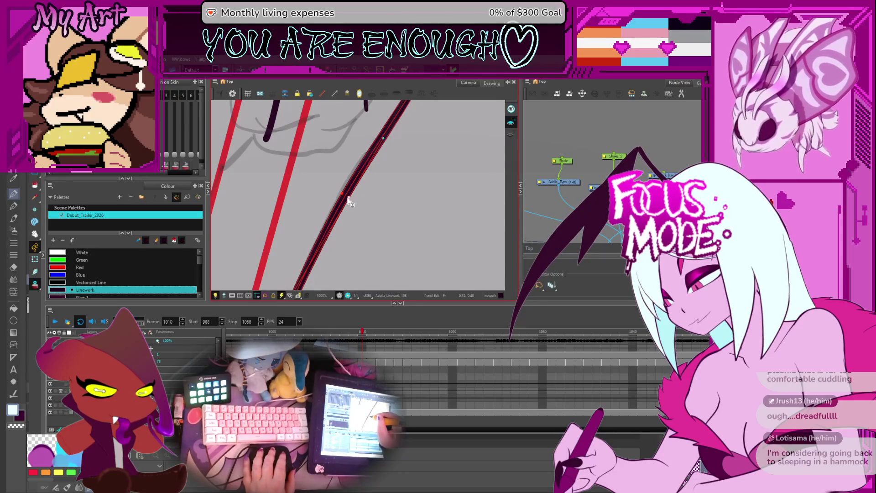
scroll(309, 246, down, 5)
key(alt+/)
Rotate the canvas so the strokes stand upright and undo the last drawn stroke.
mouse_move(309, 246)
mouse_down()
mouse_move(394, 221)
mouse_move(322, 203)
mouse_up()
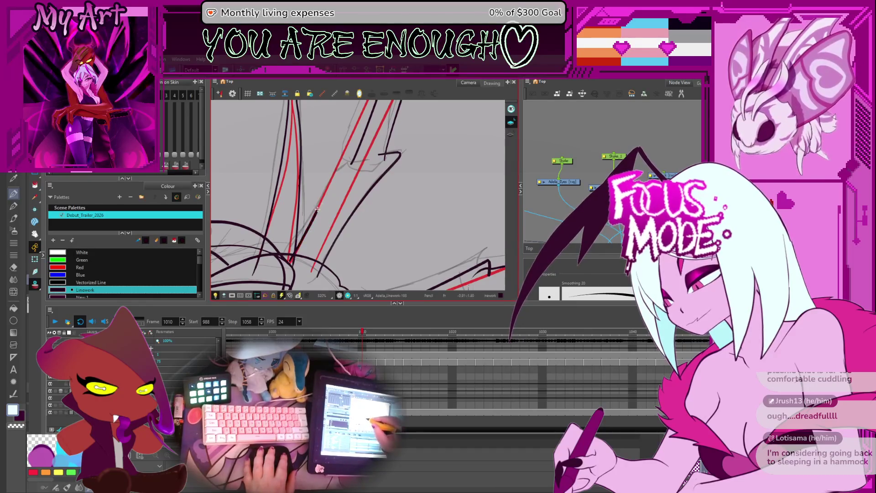
drag(346, 166, 324, 189)
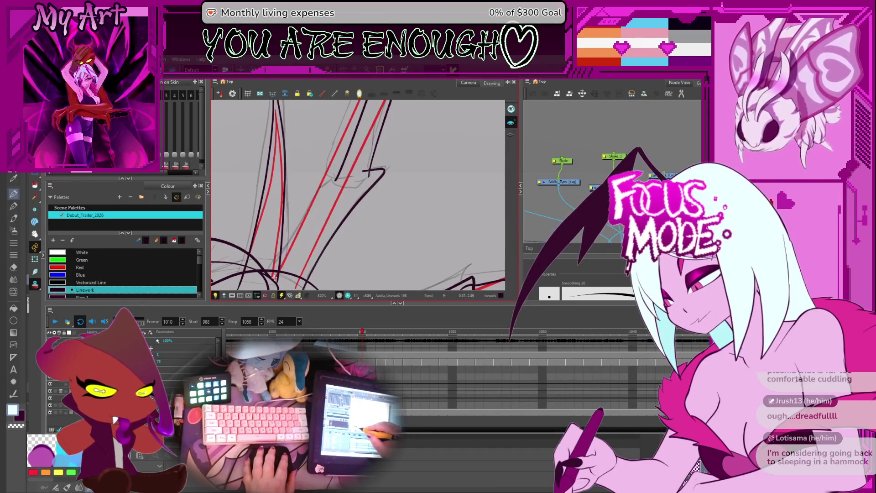
key(ctrl+z)
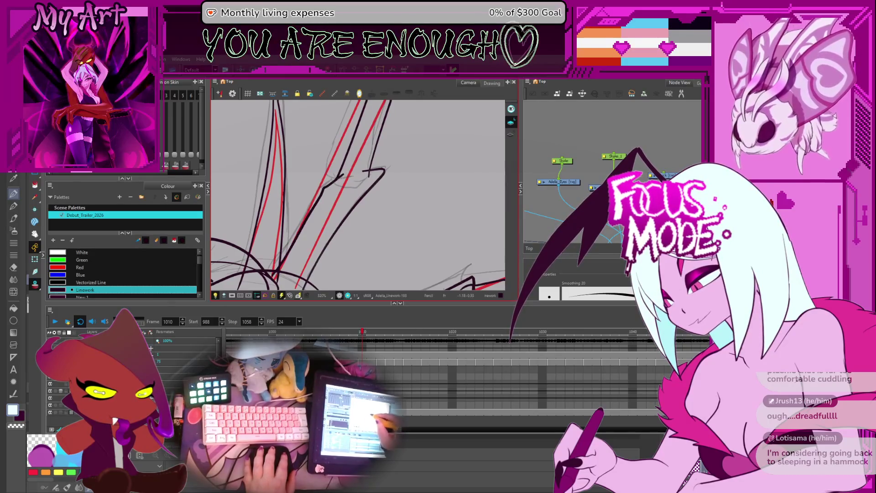
drag(351, 167, 360, 225)
Zoom in and pull the spike-tip stroke into a longer upward spike with the Contour Editor.
key(2)
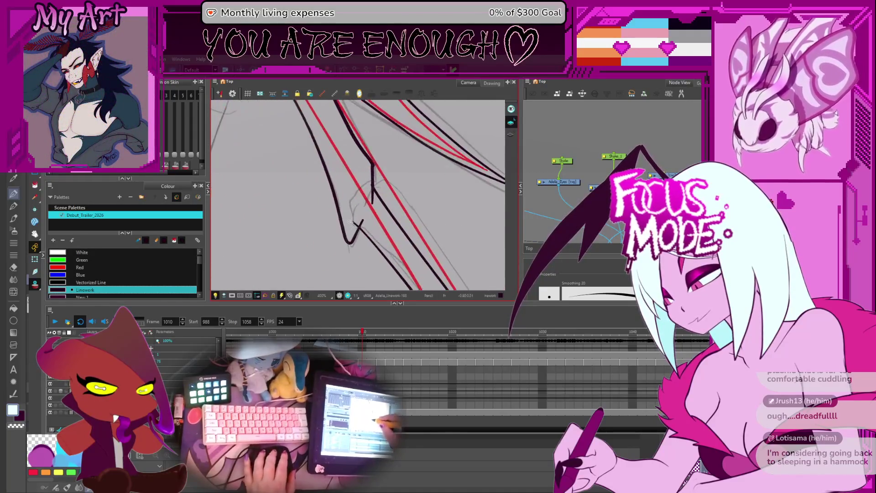
key(alt+q)
click(357, 227)
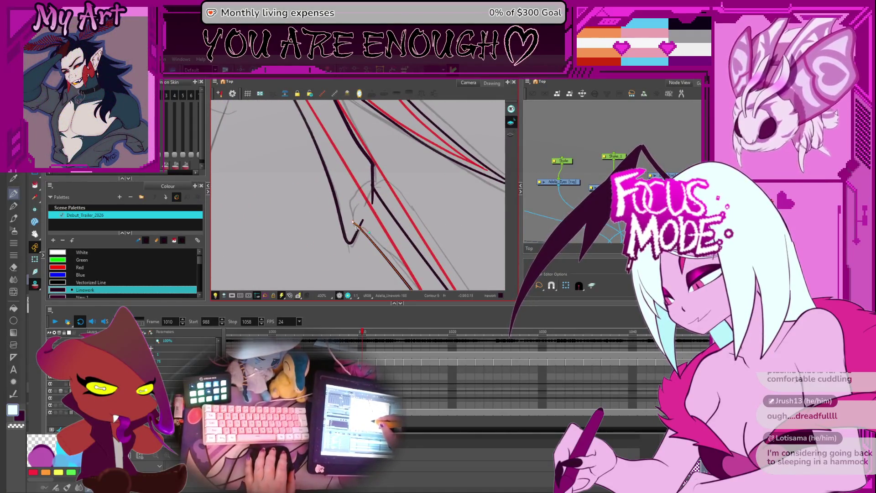
key(2)
mouse_move(347, 245)
mouse_down()
mouse_move(378, 178)
mouse_move(375, 193)
mouse_move(373, 183)
mouse_up()
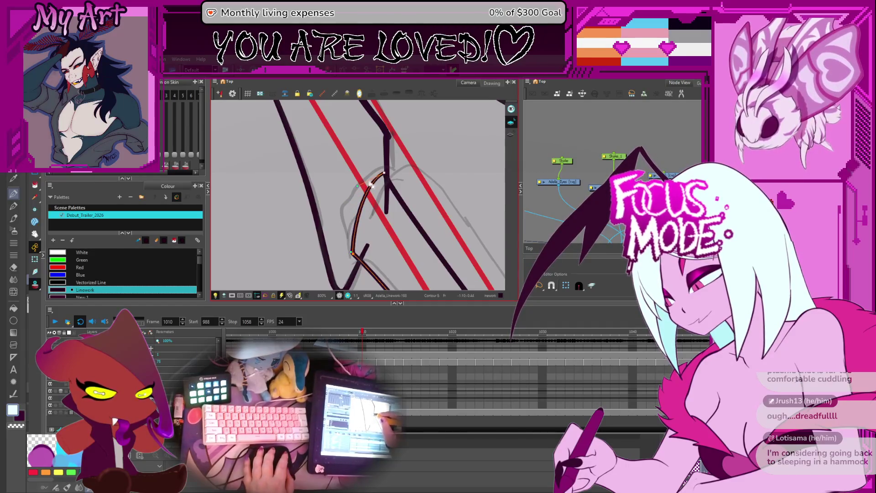
Smooth the wing-bend curve into a gentler bulge and tilt the view toward level.
mouse_move(355, 250)
mouse_down()
mouse_move(347, 221)
mouse_move(364, 191)
mouse_move(393, 183)
mouse_move(379, 204)
mouse_up()
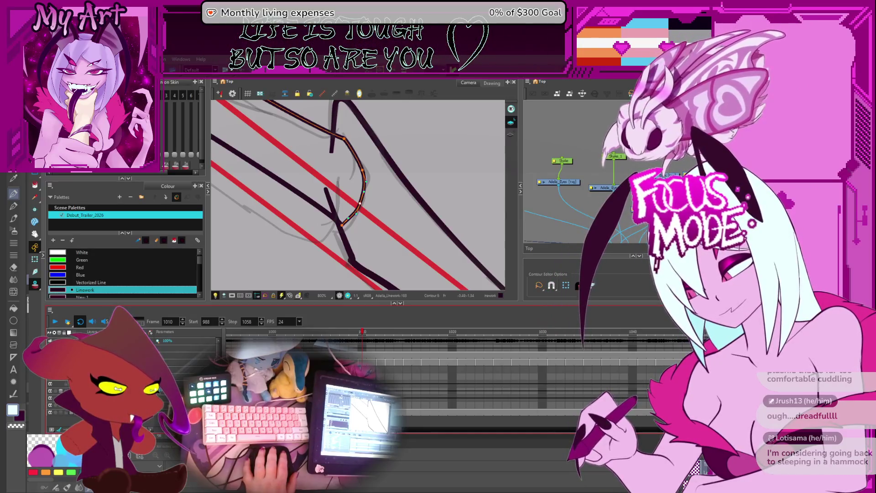
key(shift+t)
mouse_move(418, 244)
mouse_down()
mouse_move(365, 205)
mouse_move(323, 151)
mouse_up()
scroll(356, 197, down, 2)
Select the wing contour near the bend, then the U-shaped lower stroke, to refine next.
click(357, 197)
scroll(310, 196, up, 2)
click(298, 242)
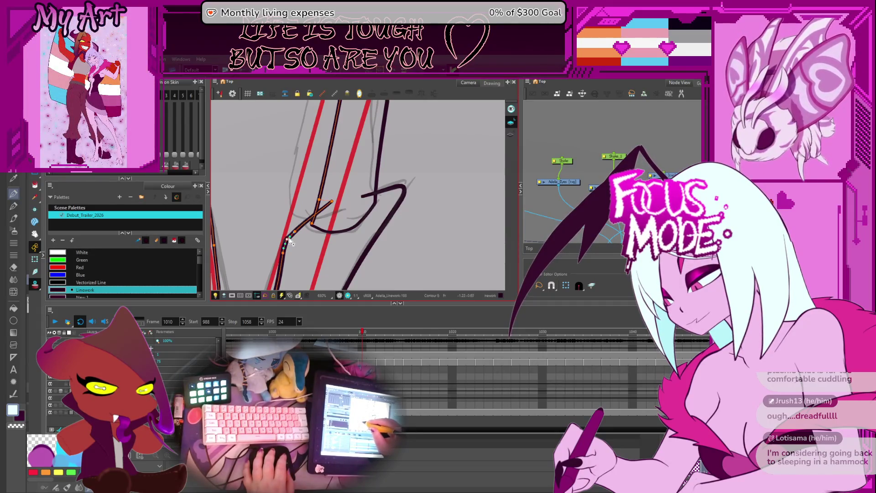
click(318, 230)
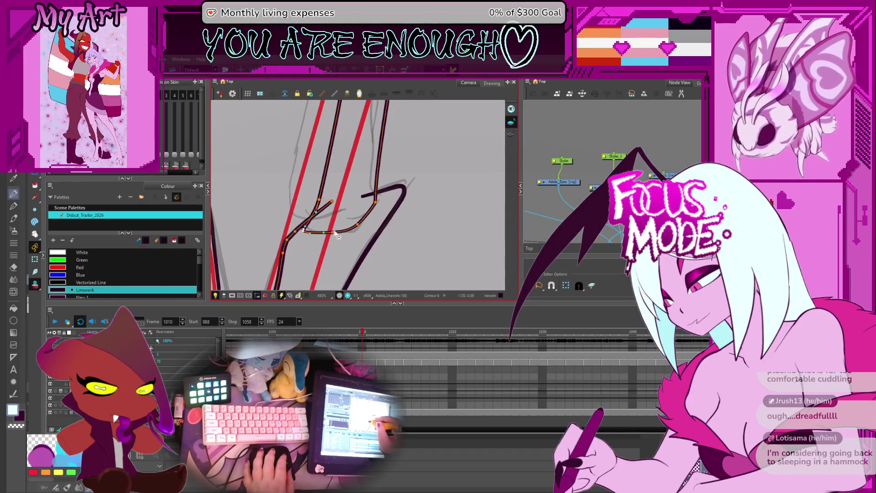
mouse_move(307, 193)
mouse_down()
mouse_move(321, 228)
mouse_move(315, 234)
mouse_up()
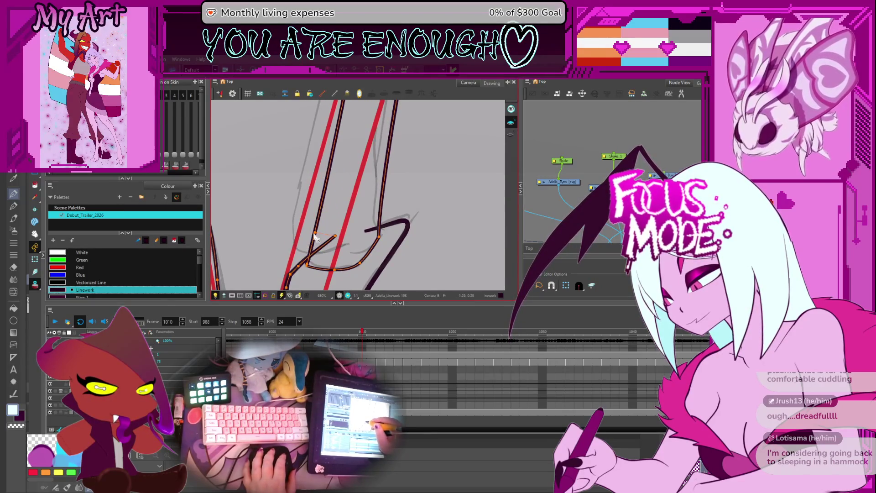
scroll(336, 238, down, 5)
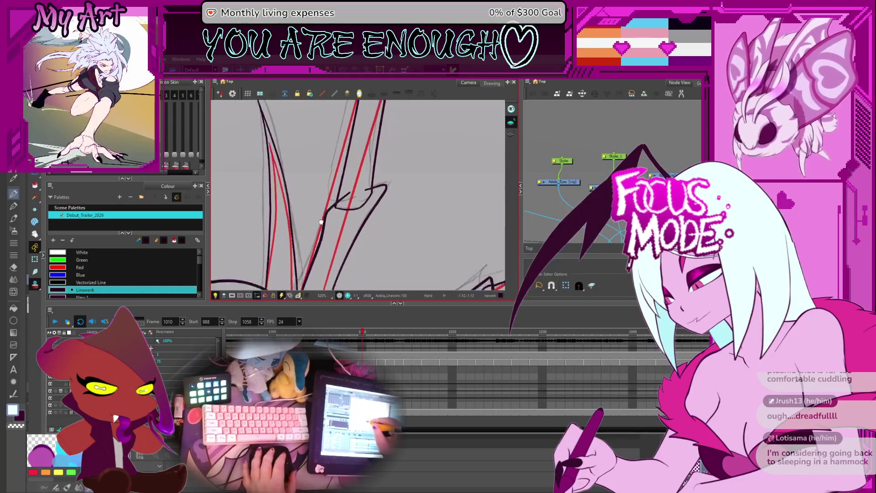
Rotate the tilted canvas view back to level and zoom back in on the drawing.
scroll(348, 201, down, 4)
scroll(365, 188, up, 3)
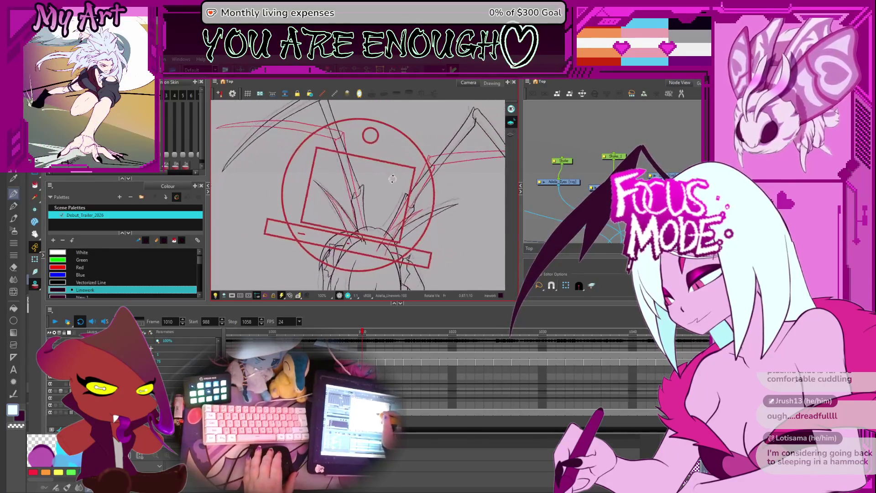
scroll(366, 187, up, 4)
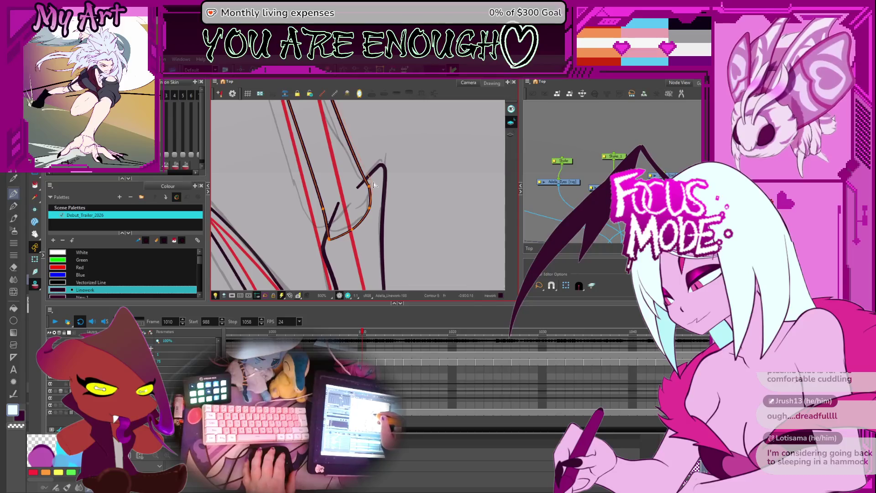
scroll(372, 192, down, 4)
scroll(369, 244, down, 3)
mouse_move(365, 149)
mouse_down()
mouse_move(368, 188)
mouse_move(370, 159)
mouse_move(376, 189)
mouse_up()
scroll(376, 188, down, 1)
key(alt+q)
scroll(379, 175, down, 2)
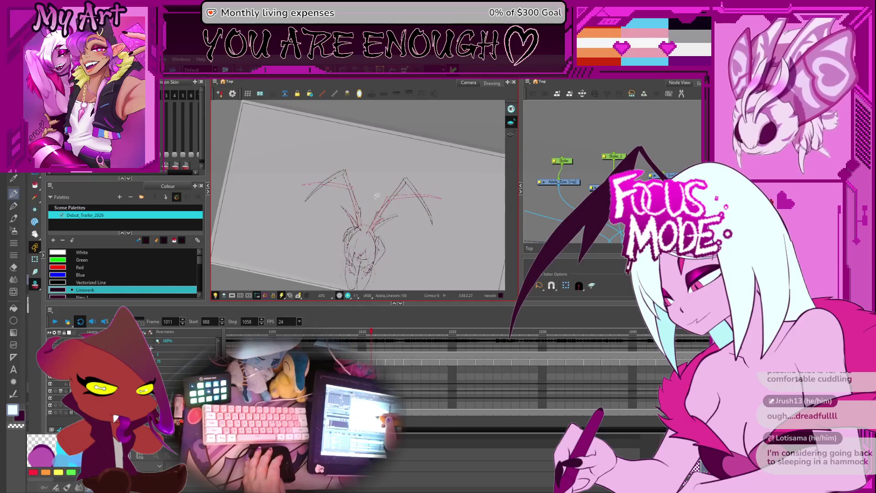
drag(380, 187, 365, 186)
scroll(365, 186, up, 2)
Return to frame 1010 and select the drawing with the red sketch strokes.
key(comma)
click(365, 210)
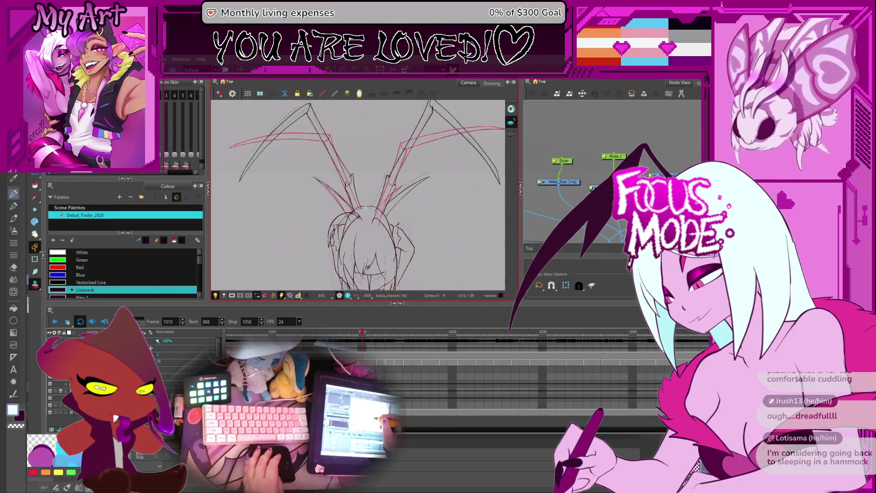
scroll(366, 210, up, 4)
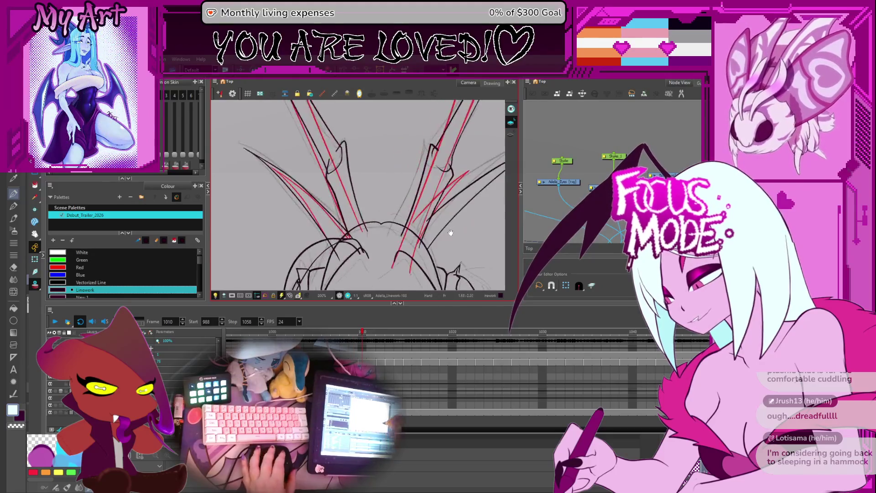
Select the wing strokes, including the lower right wing spike stroke.
drag(366, 211, 352, 187)
click(345, 152)
drag(344, 152, 379, 179)
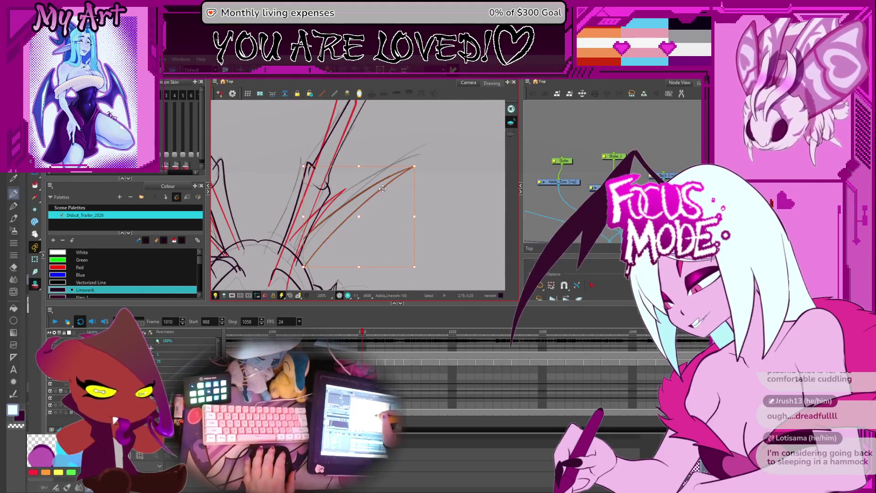
click(378, 179)
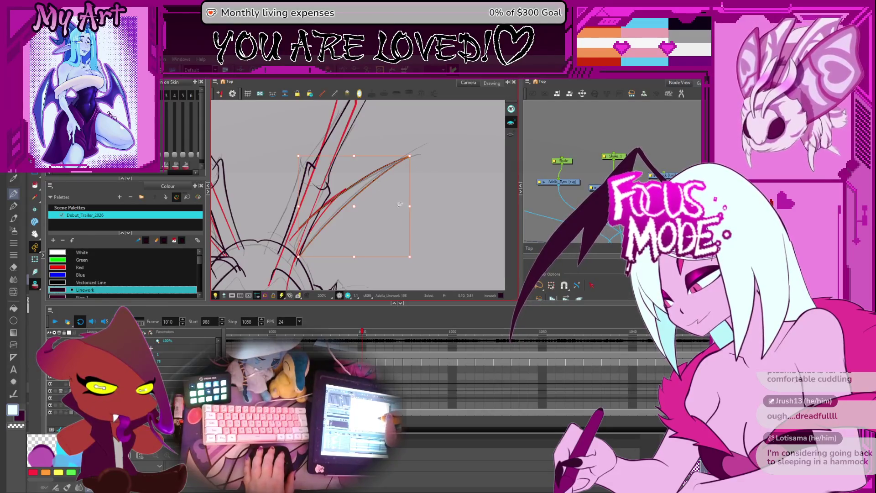
Zoom out to the whole character and set the playhead to frame 1011.
scroll(400, 205, down, 3)
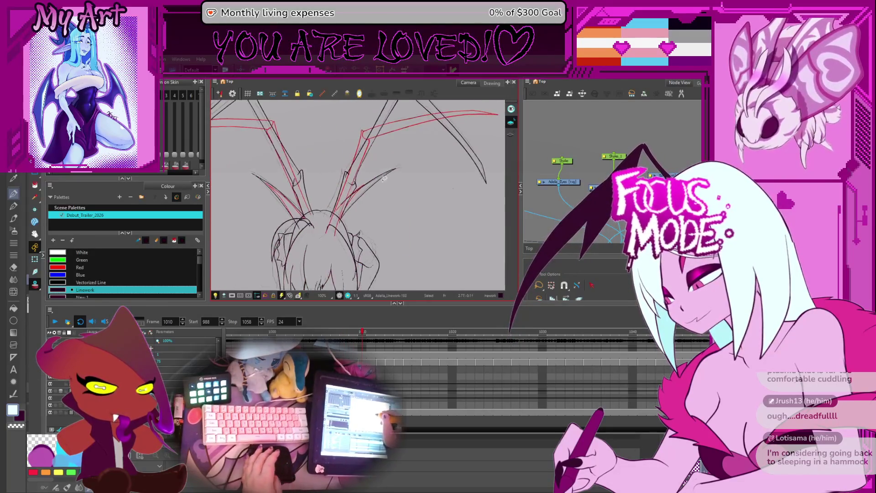
scroll(367, 210, down, 3)
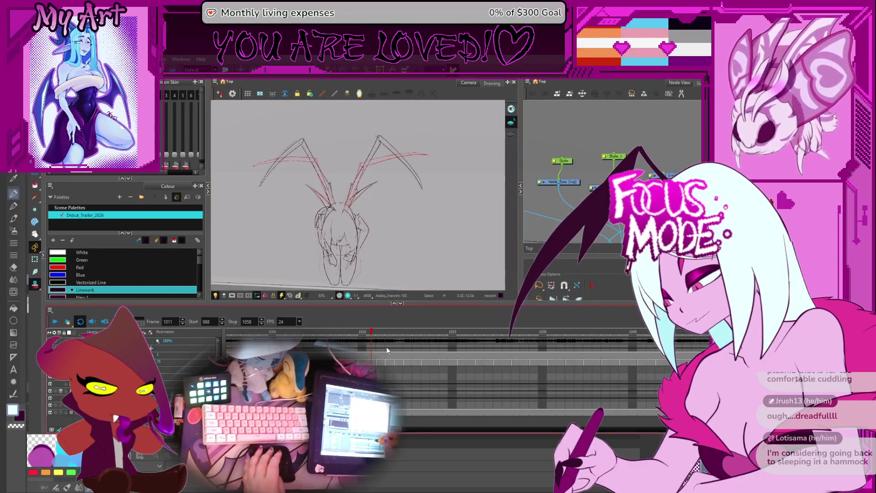
click(375, 353)
key(comma)
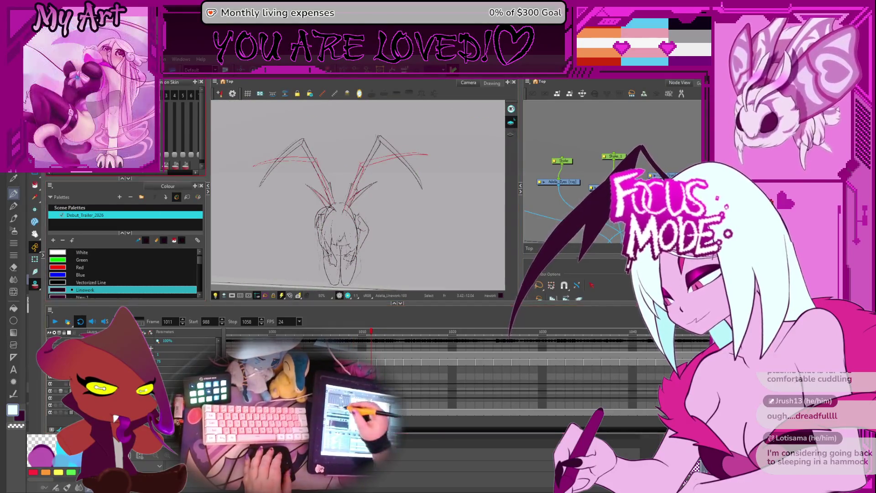
key(period)
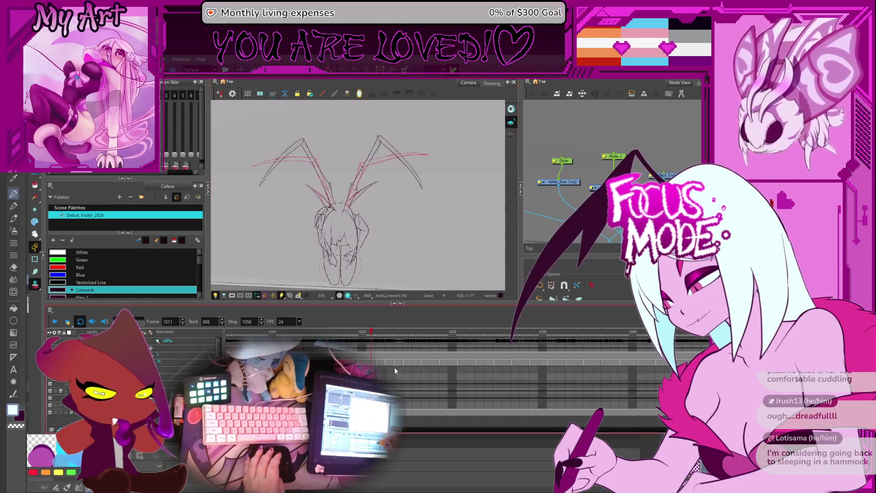
Zoom in the timeline and flip through frames 1011–1014, comparing the right wing's long stroke.
key(period)
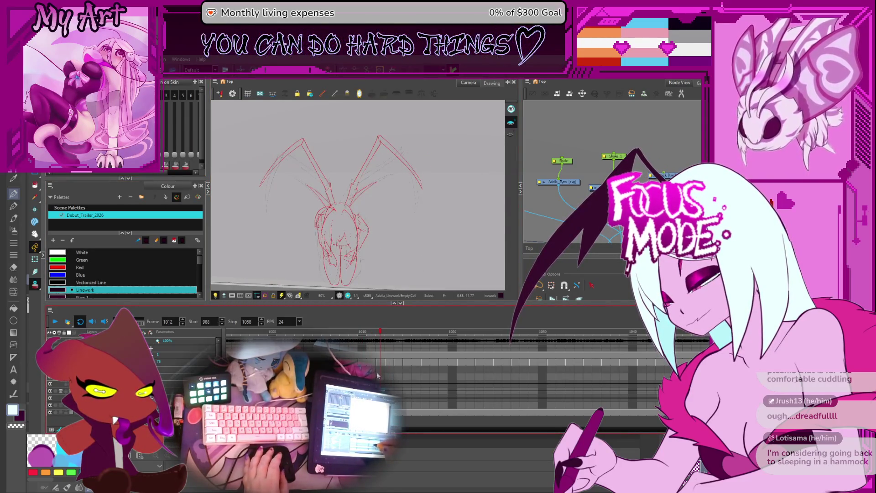
scroll(411, 208, up, 3)
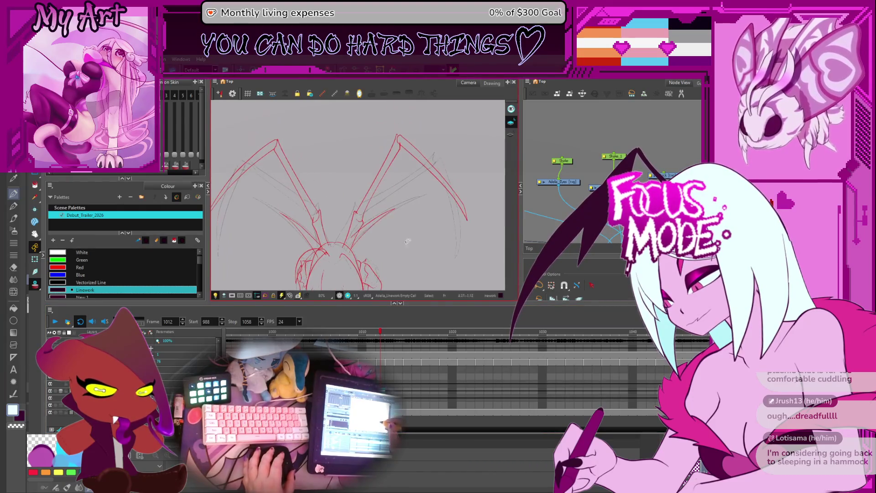
scroll(457, 365, up, 2)
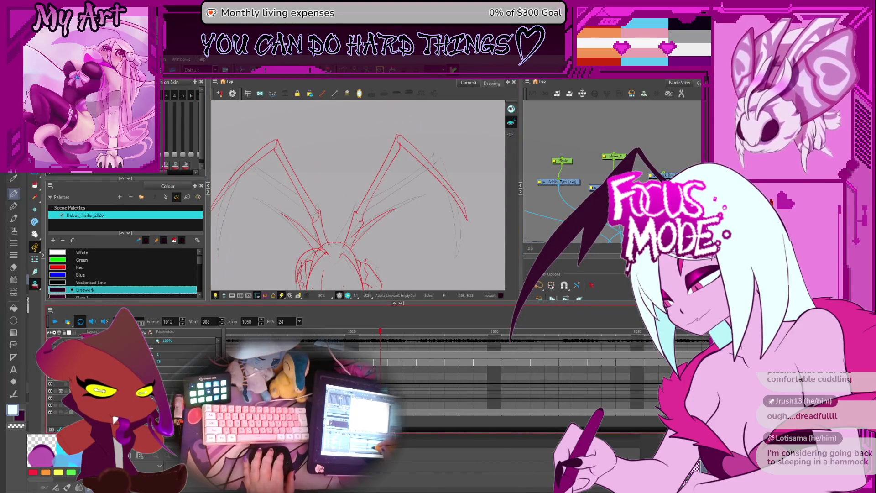
click(431, 137)
drag(431, 137, 411, 160)
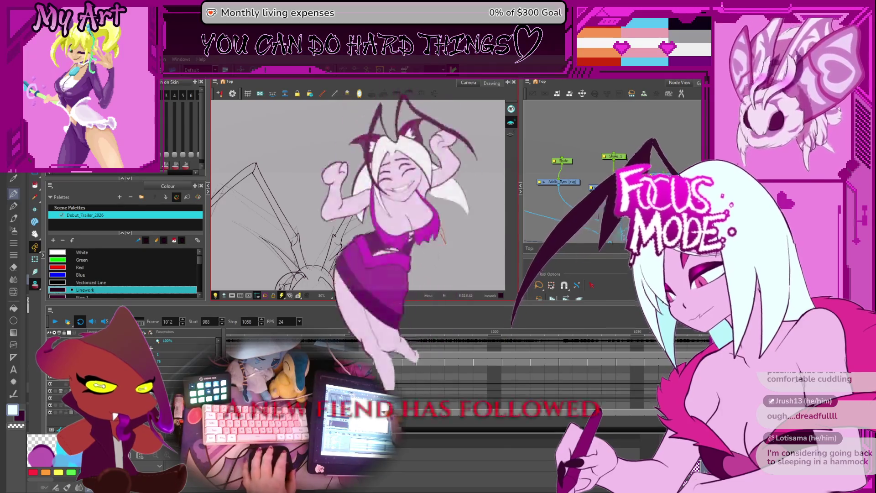
key(period)
key(period)
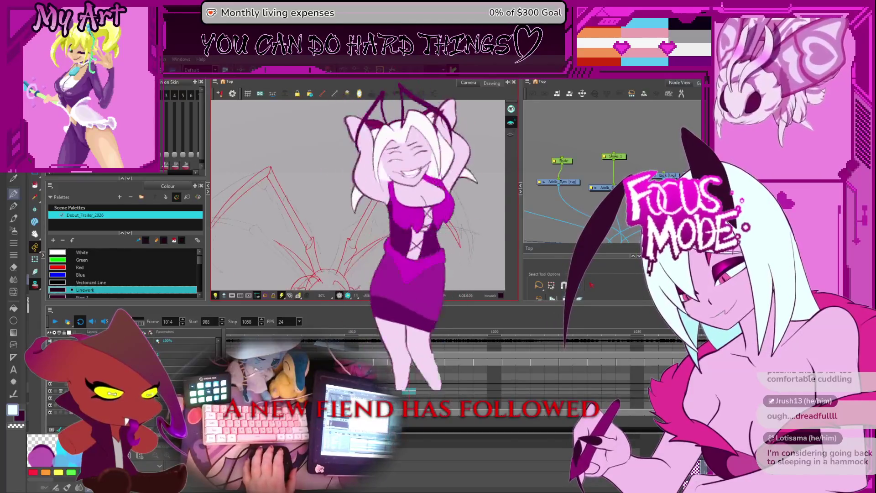
key(comma)
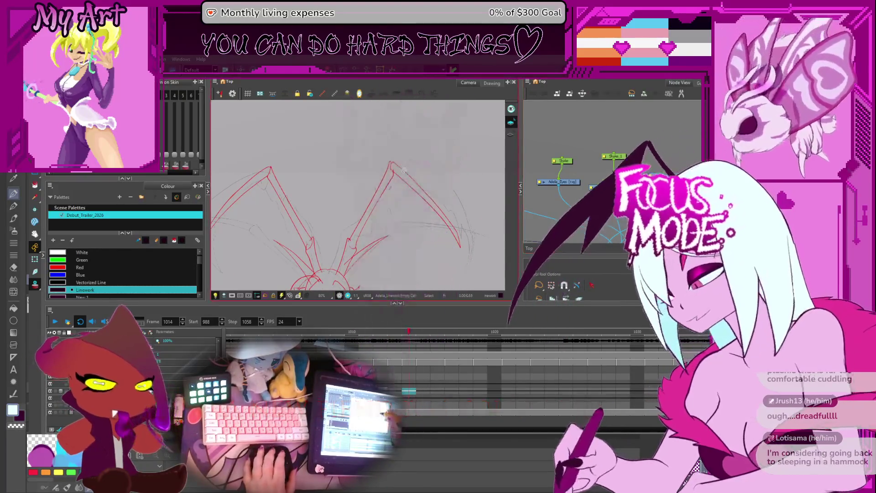
key(comma)
key(comma)
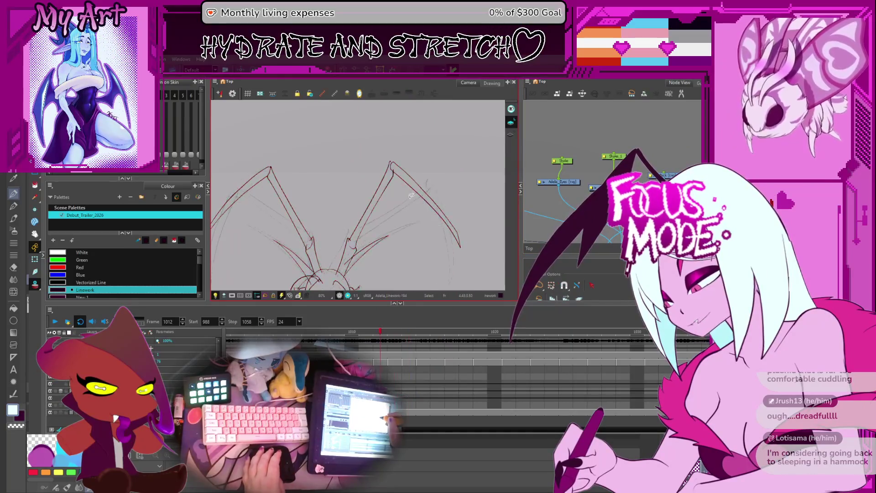
Move to frame 1012 and select the right wing strokes near the joint.
scroll(402, 174, up, 3)
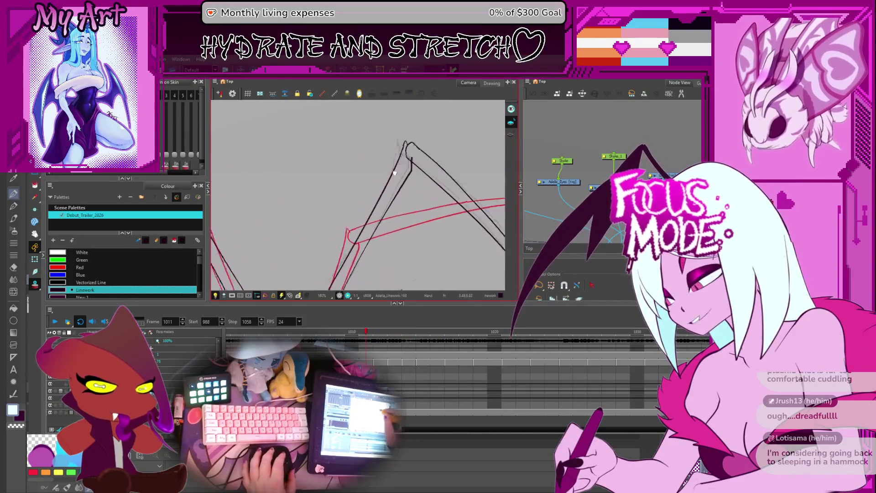
click(383, 187)
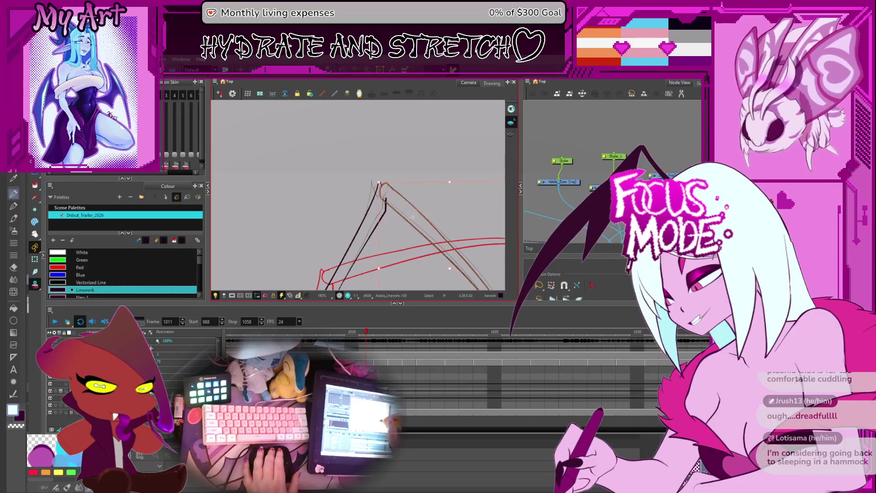
scroll(368, 208, down, 3)
key(period)
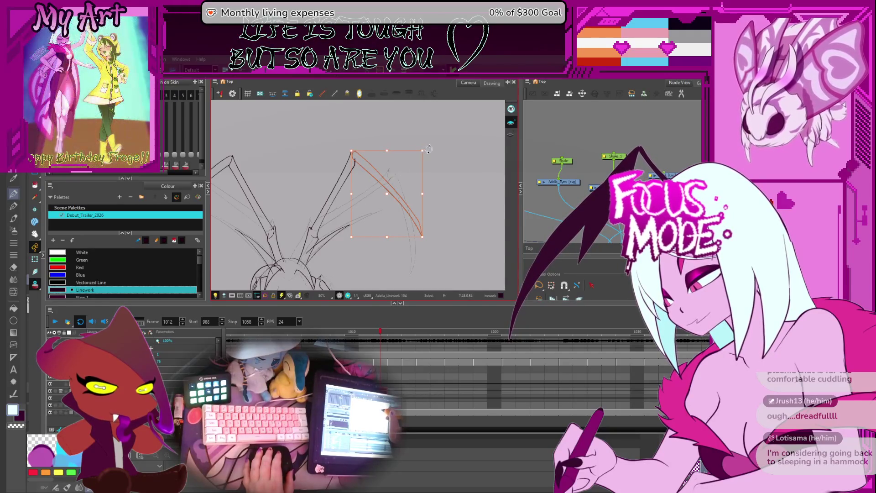
click(416, 166)
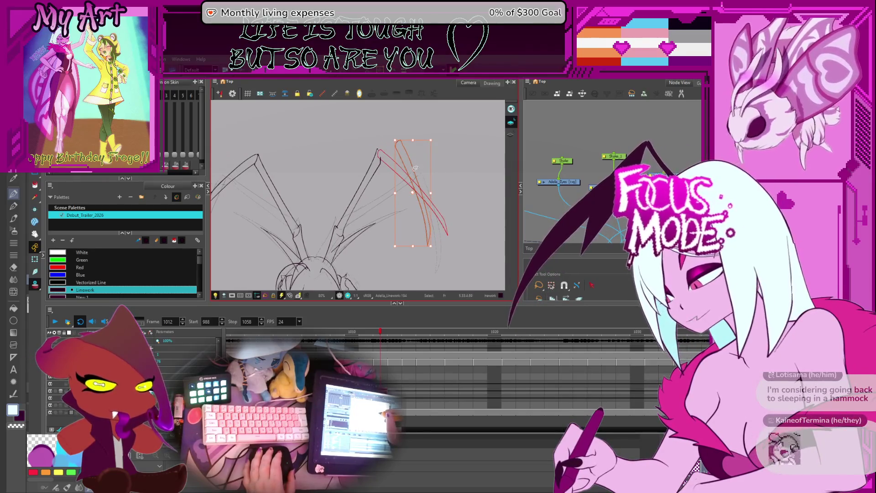
click(425, 188)
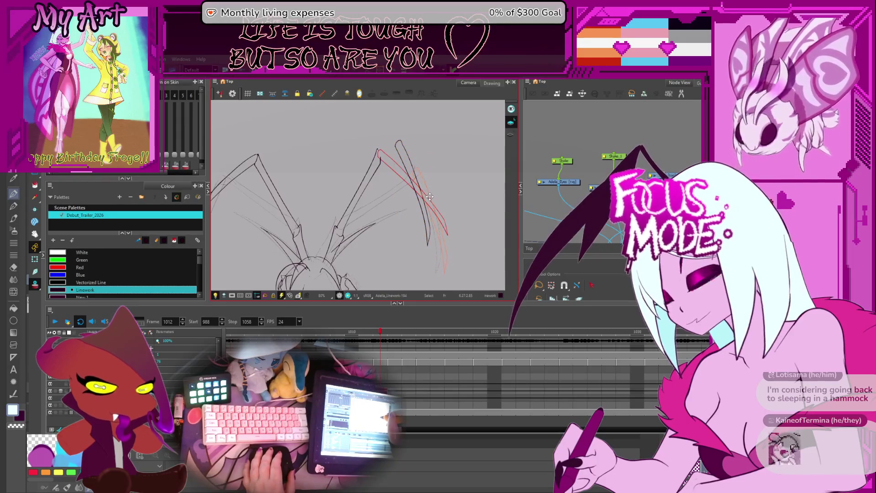
Select the right wing's lower spike stroke and edit its contour points at the tip.
scroll(429, 197, up, 2)
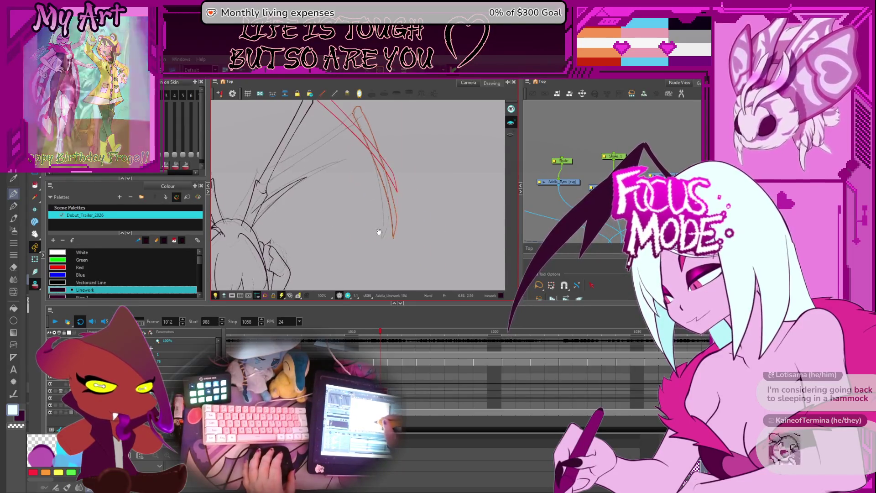
click(385, 235)
click(377, 243)
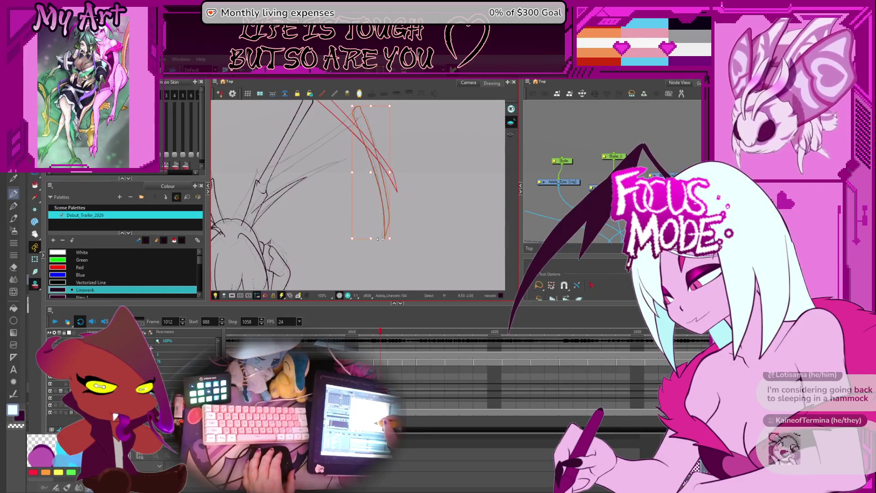
scroll(399, 195, up, 2)
scroll(378, 185, up, 3)
key(alt+q)
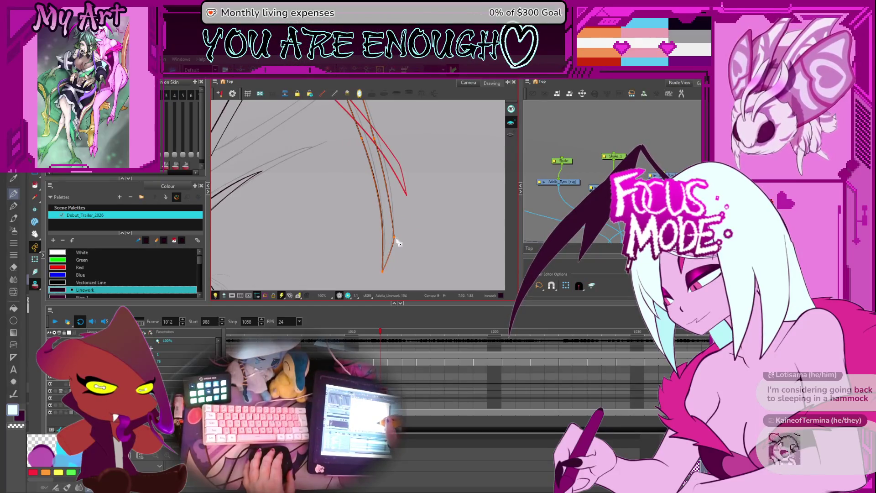
scroll(396, 194, up, 3)
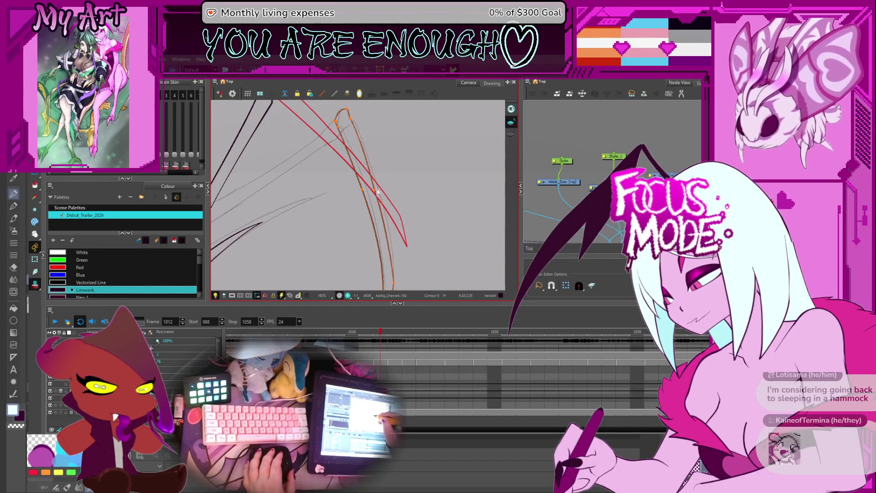
scroll(369, 192, down, 2)
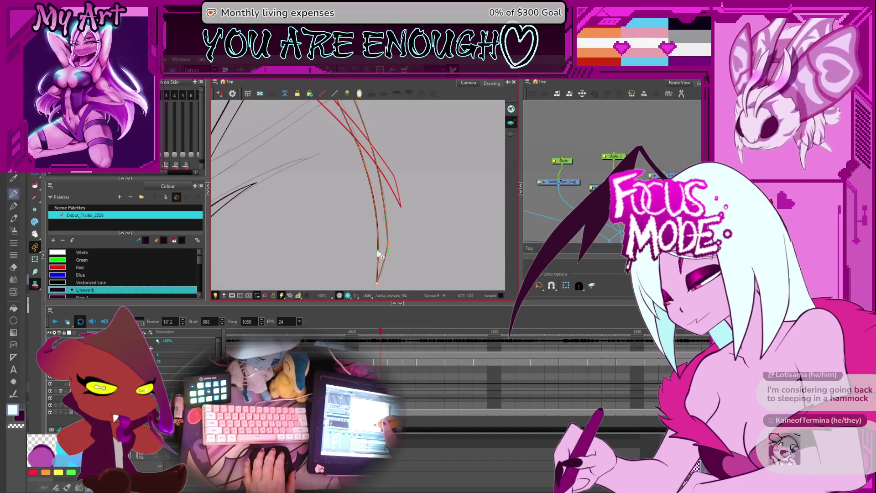
drag(374, 178, 384, 249)
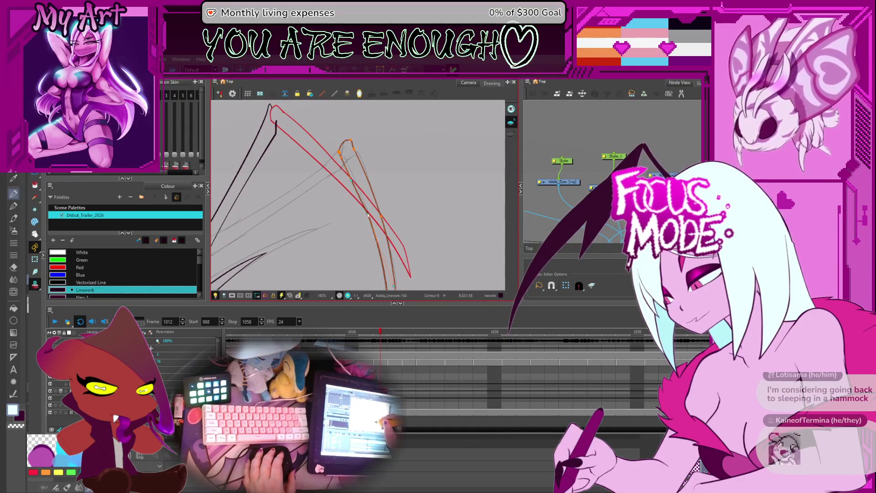
Zoom out to the whole wing spike and select its dark left stroke, then clear the selection.
scroll(382, 231, down, 3)
scroll(378, 231, up, 3)
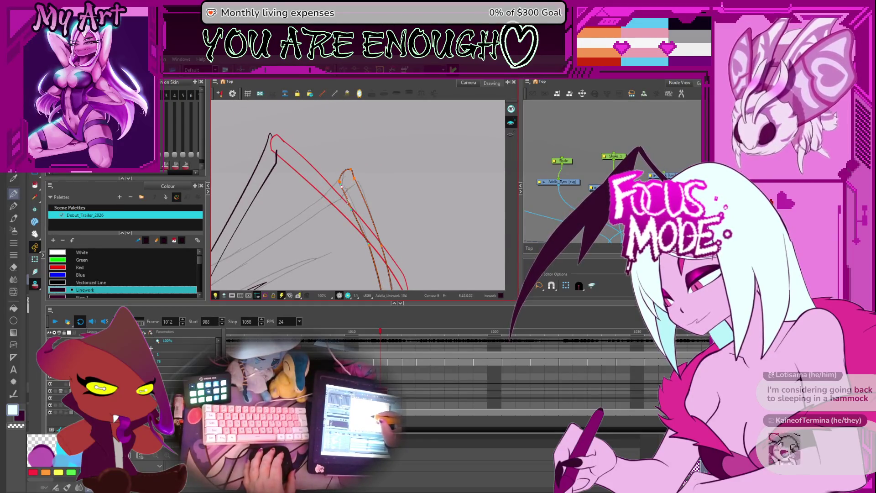
scroll(353, 200, down, 2)
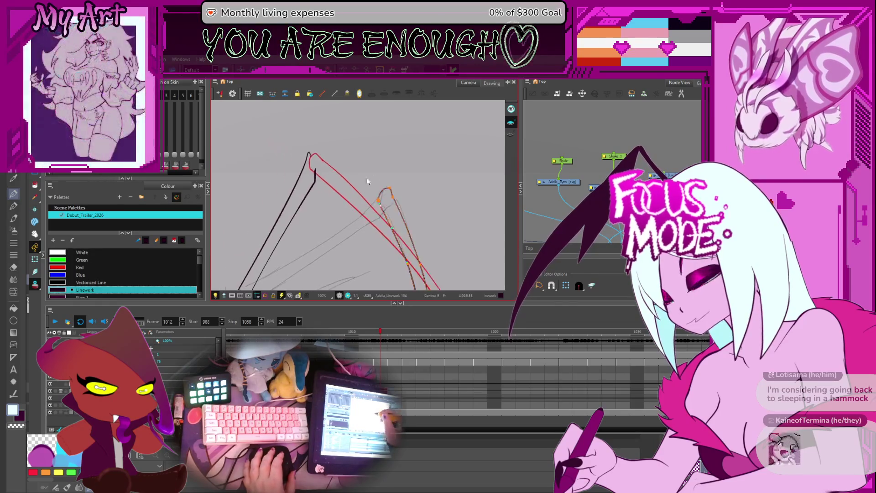
key(alt+s)
click(320, 208)
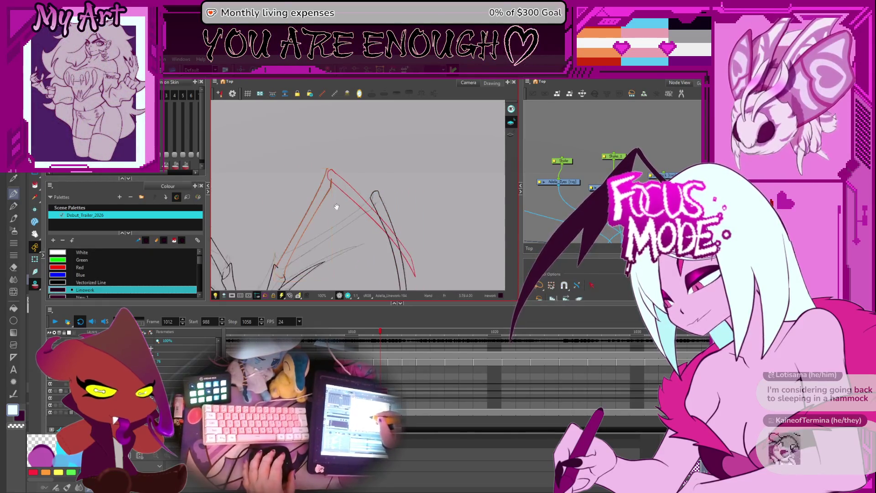
scroll(316, 200, up, 1)
click(293, 235)
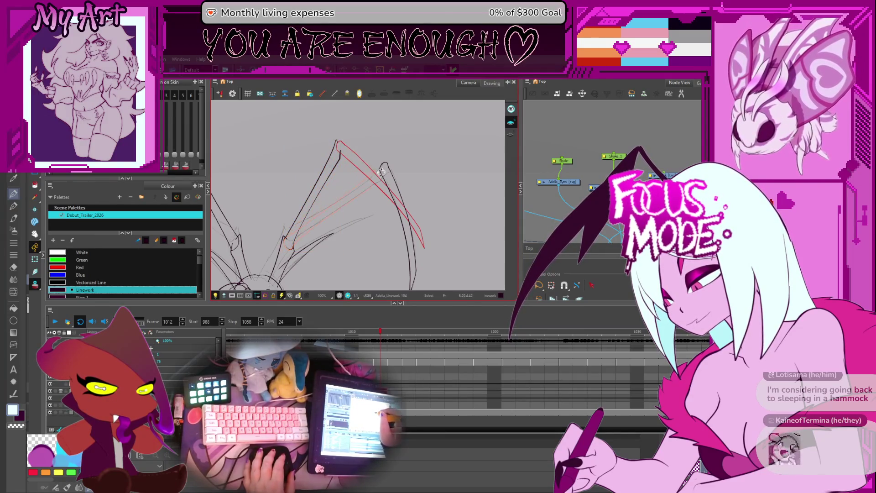
Draw a long black pencil line up the spike's left edge.
click(374, 187)
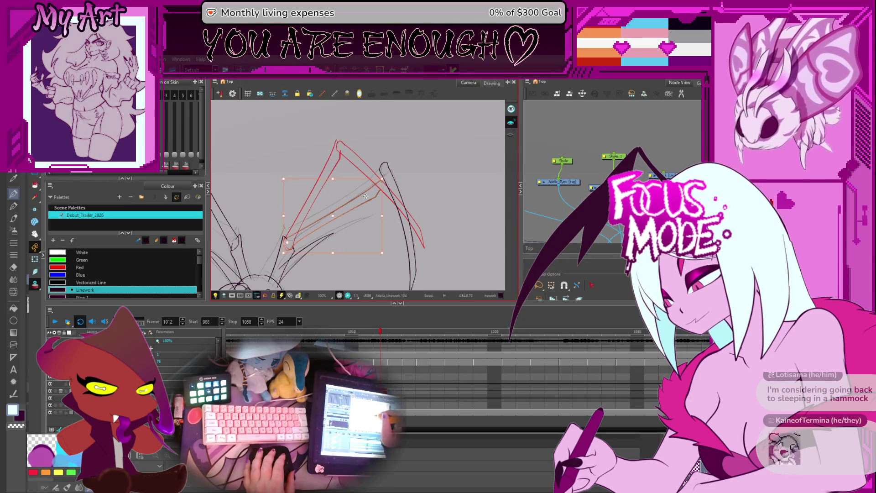
click(346, 205)
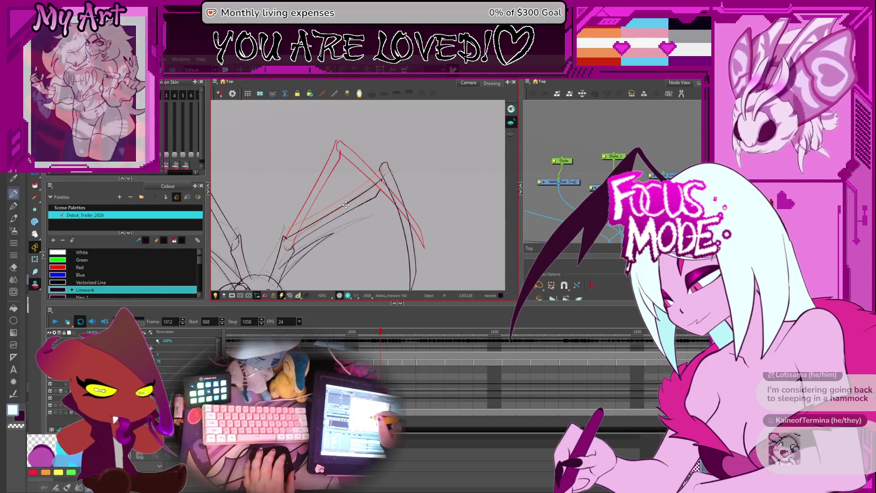
drag(386, 175, 292, 235)
click(386, 173)
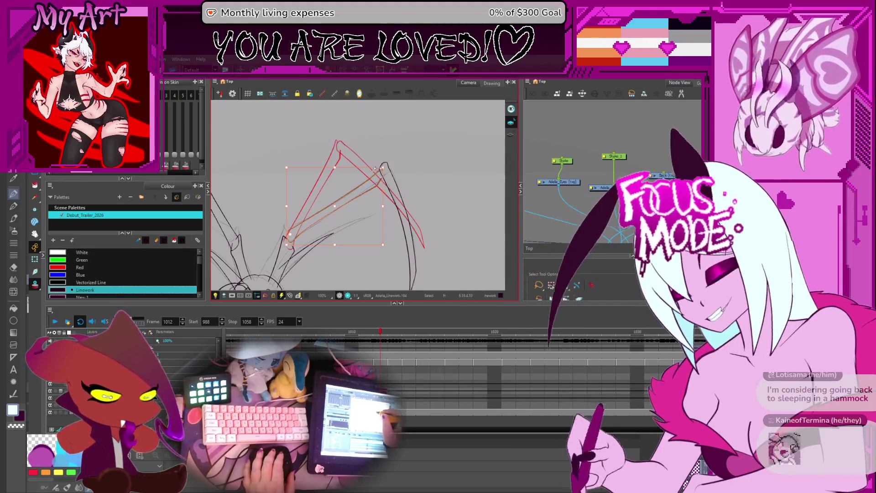
Move the new long line up so it meets the spike's peak.
key(2)
key(2)
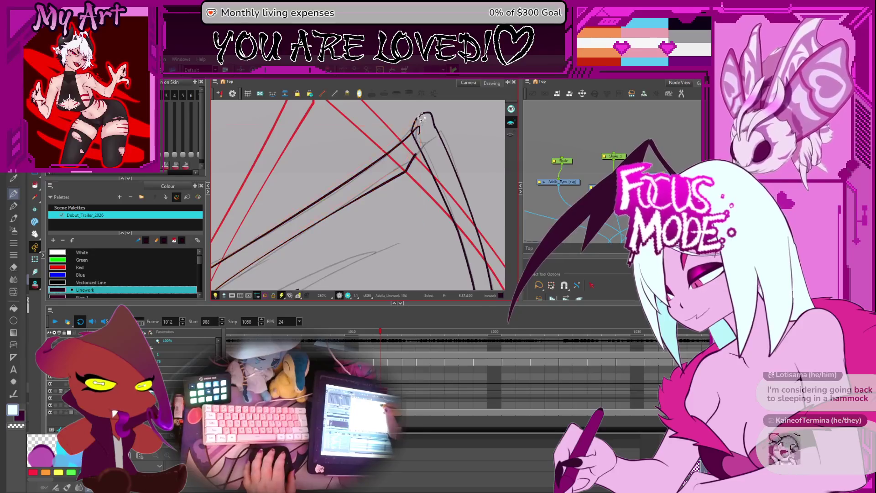
drag(420, 120, 402, 160)
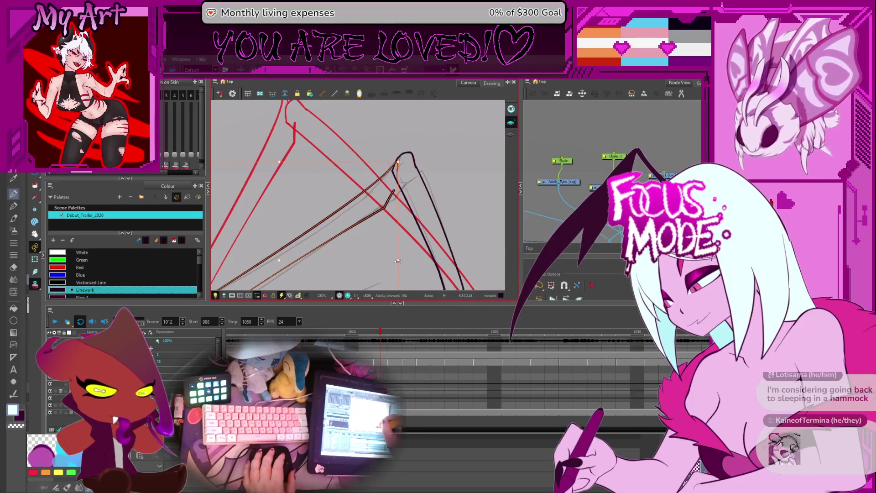
drag(406, 262, 407, 195)
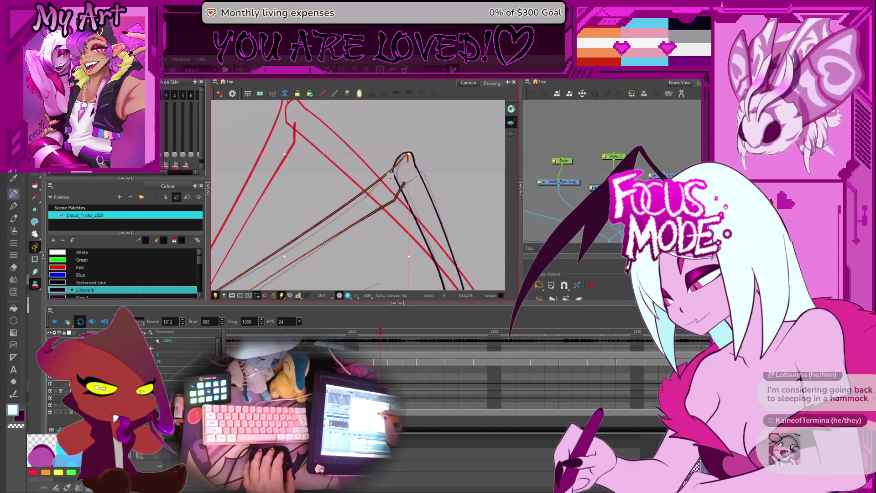
click(408, 150)
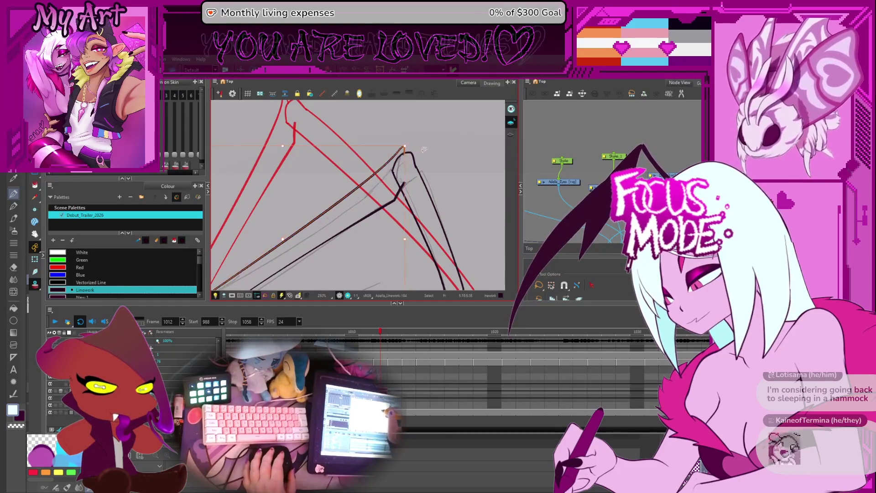
click(401, 153)
Refine the long line's tip with the Contour and Pencil Editors.
scroll(399, 157, up, 2)
key(alt+q)
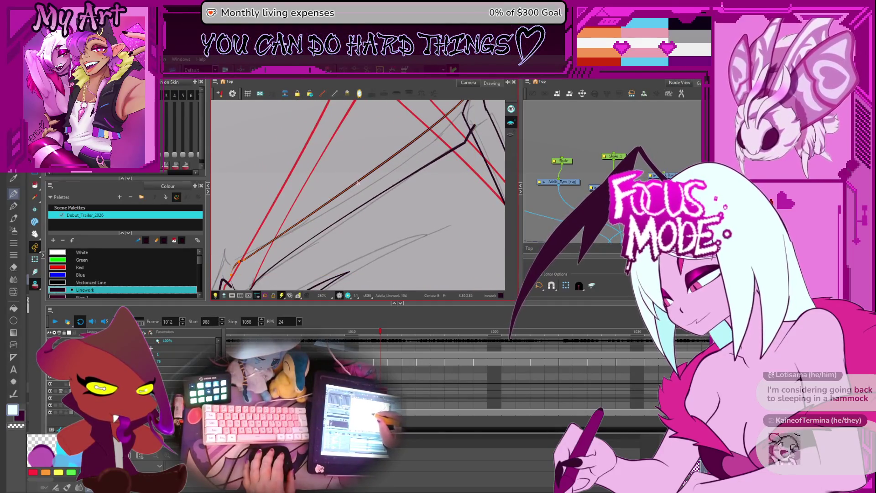
scroll(357, 186, up, 3)
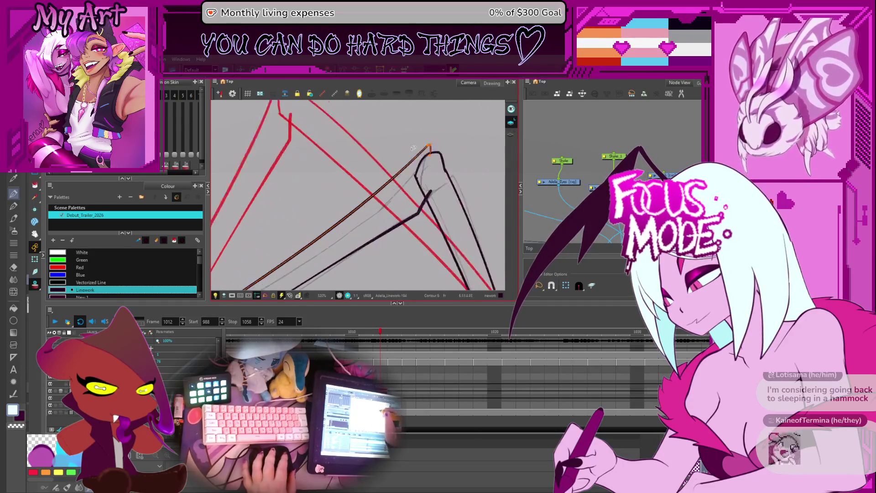
scroll(341, 232, up, 1)
key(shift+alt+q)
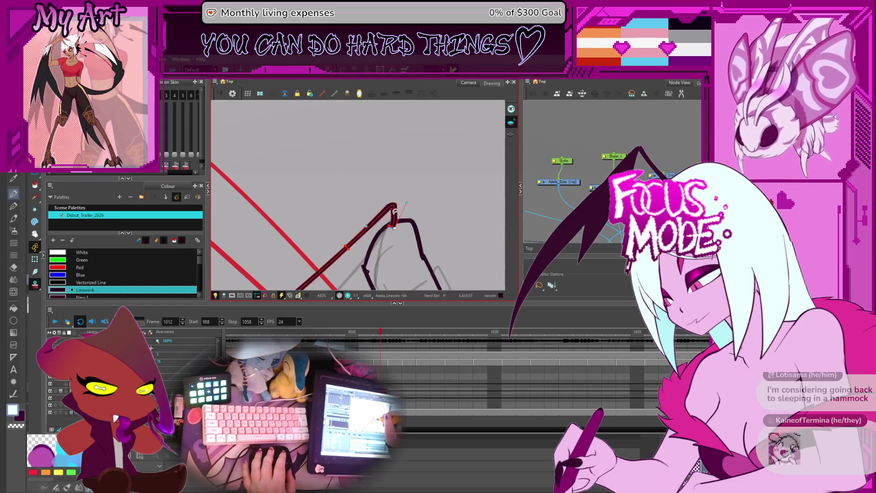
scroll(395, 218, up, 2)
key(alt+q)
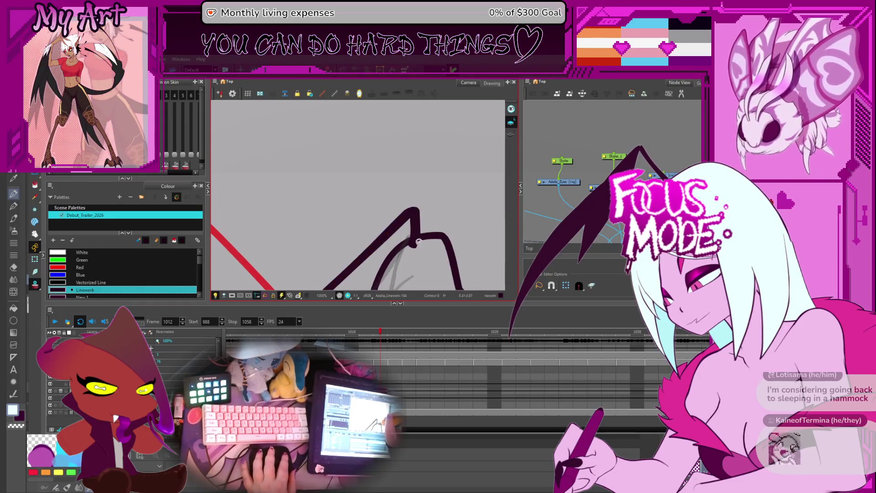
Adjust the bezier handles on the stroke's curve at the spike.
scroll(412, 218, down, 5)
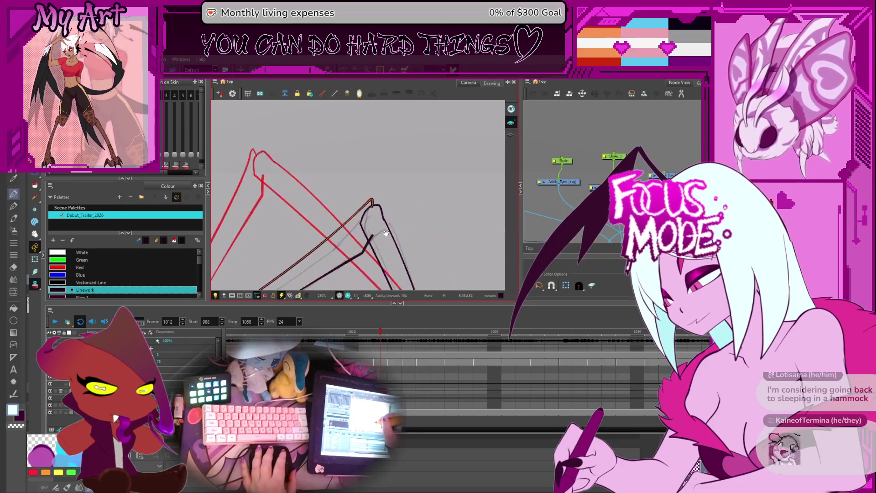
scroll(369, 218, up, 2)
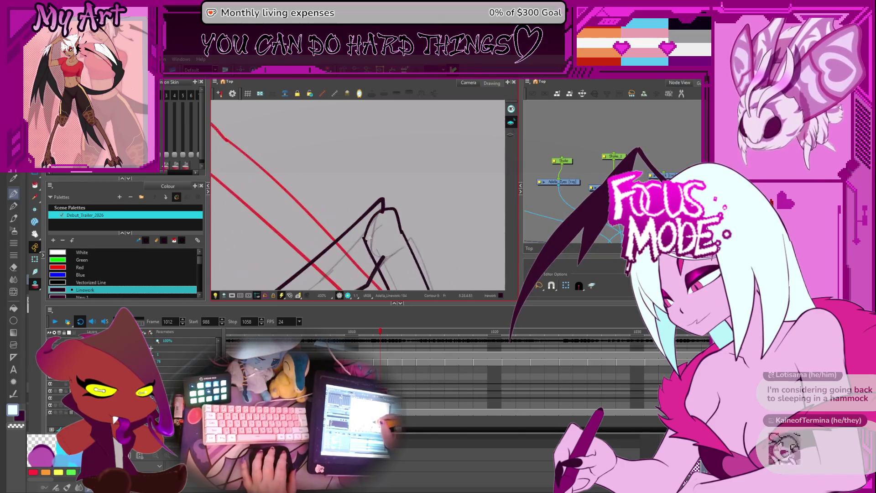
scroll(377, 242, up, 3)
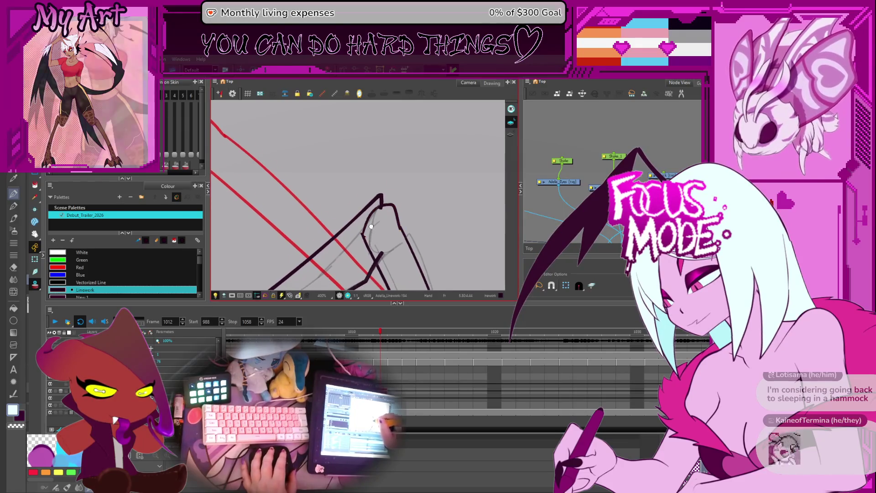
click(372, 238)
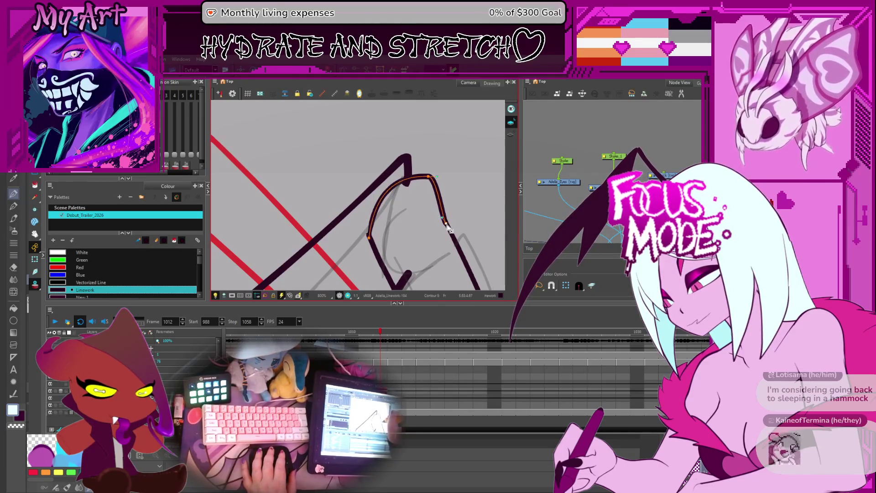
scroll(450, 230, down, 5)
drag(363, 216, 396, 223)
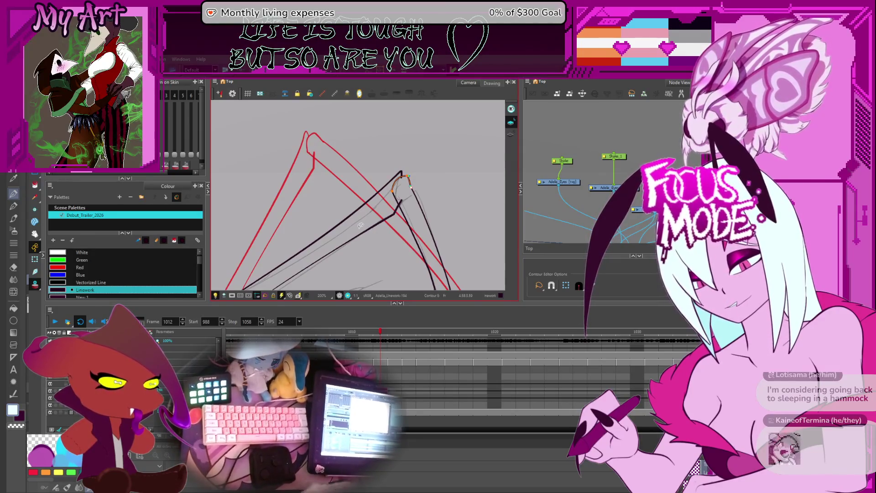
click(368, 254)
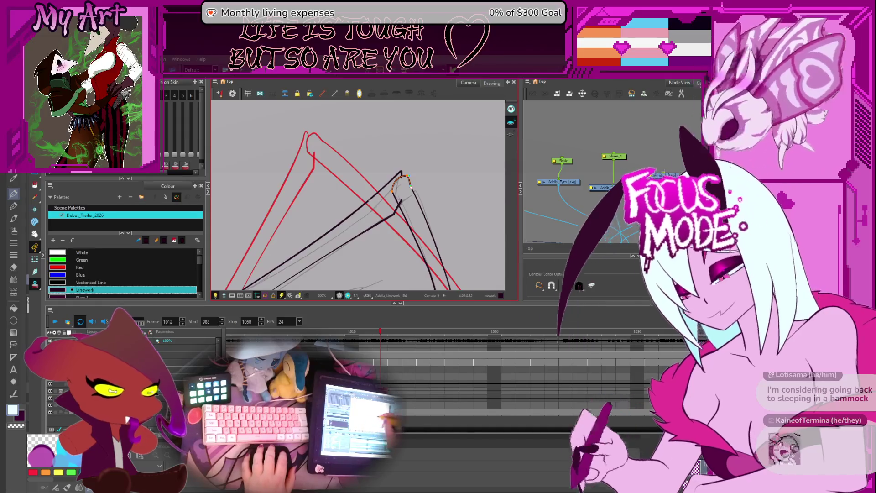
Zoom in on the inner spike stroke's top and reshape it with the Pencil Editor.
scroll(372, 229, down, 2)
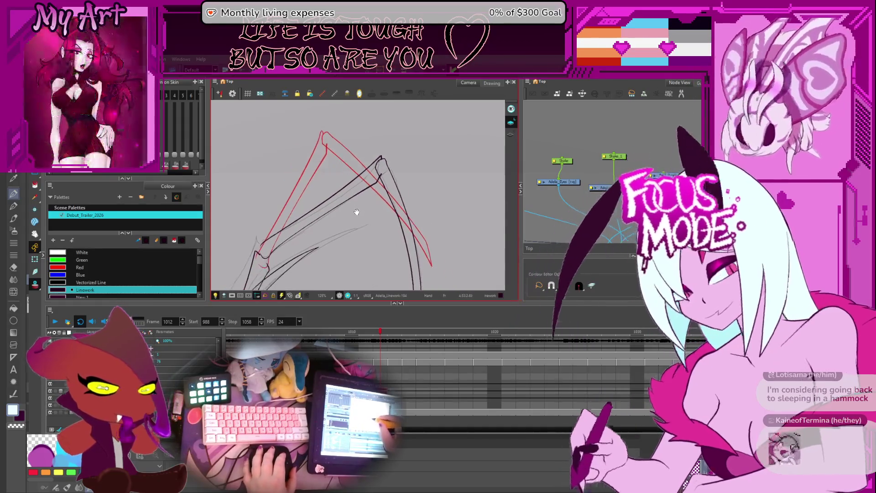
scroll(388, 169, up, 2)
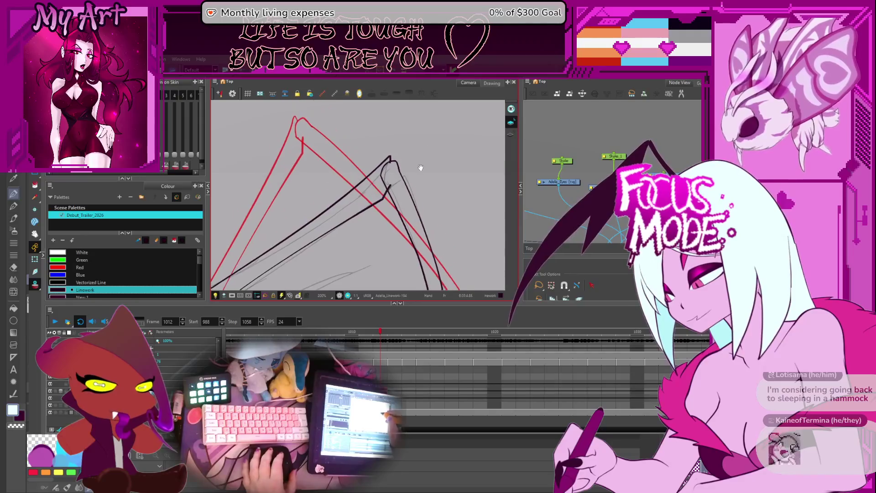
scroll(423, 177, down, 4)
click(368, 167)
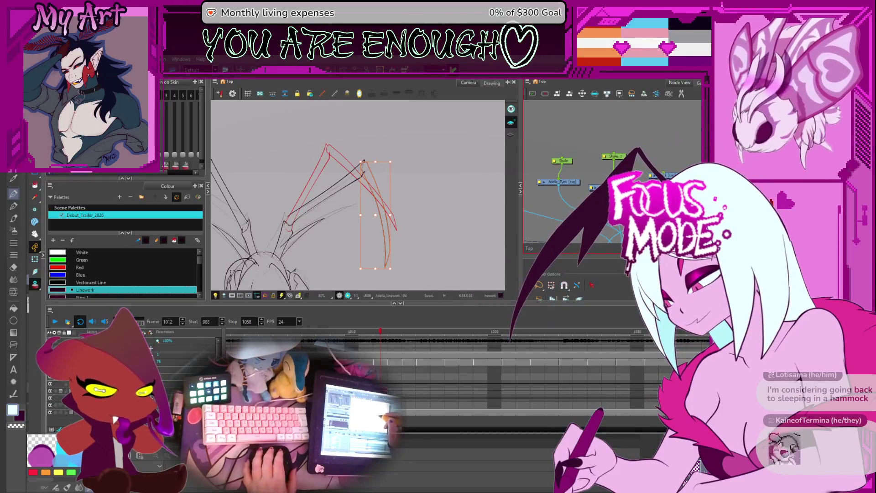
key(2)
key(2)
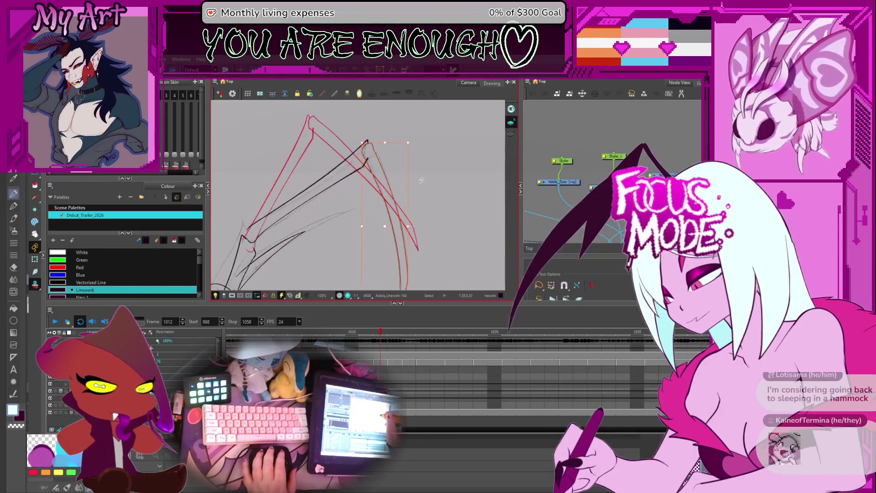
key(2)
key(2)
key(2)
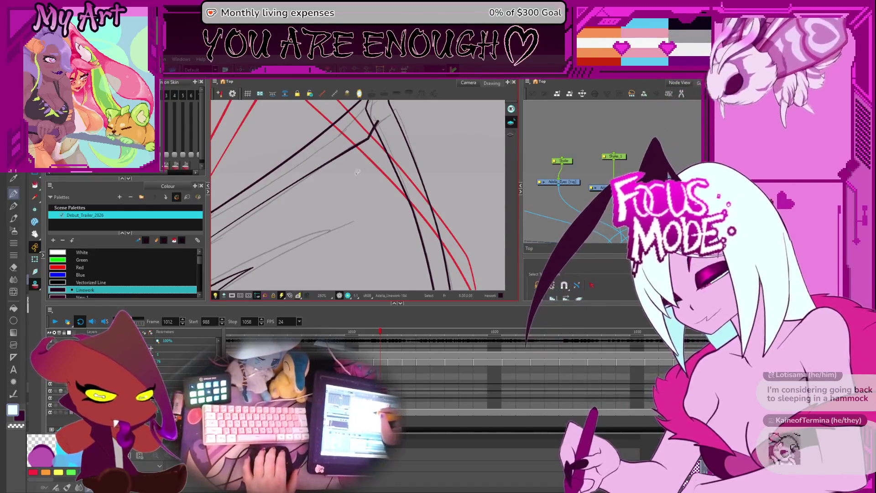
drag(360, 136, 385, 164)
key(alt+shift+q)
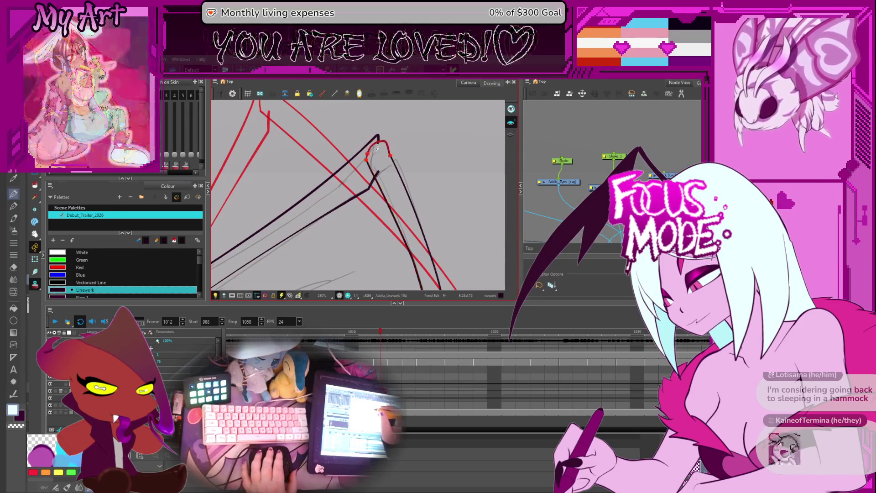
key(2)
drag(379, 148, 383, 173)
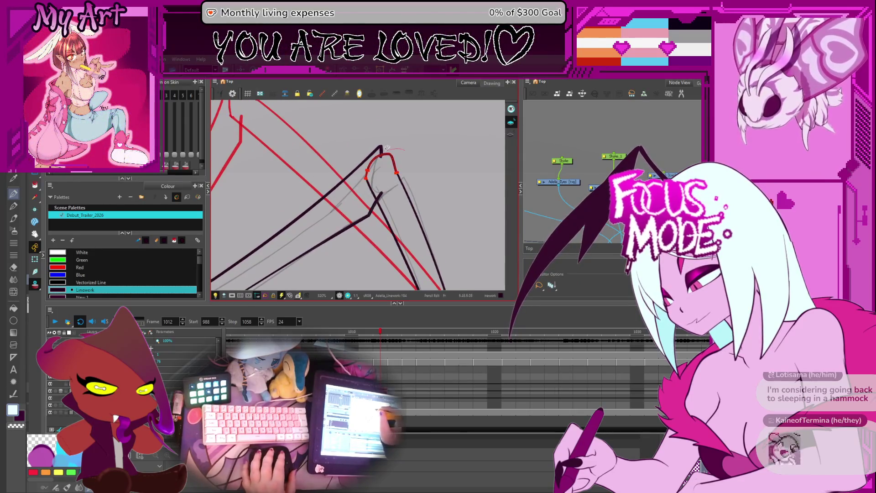
Zoom out to the whole frame, centre the wings and horns, then zoom into the left spike.
key(1)
key(1)
key(1)
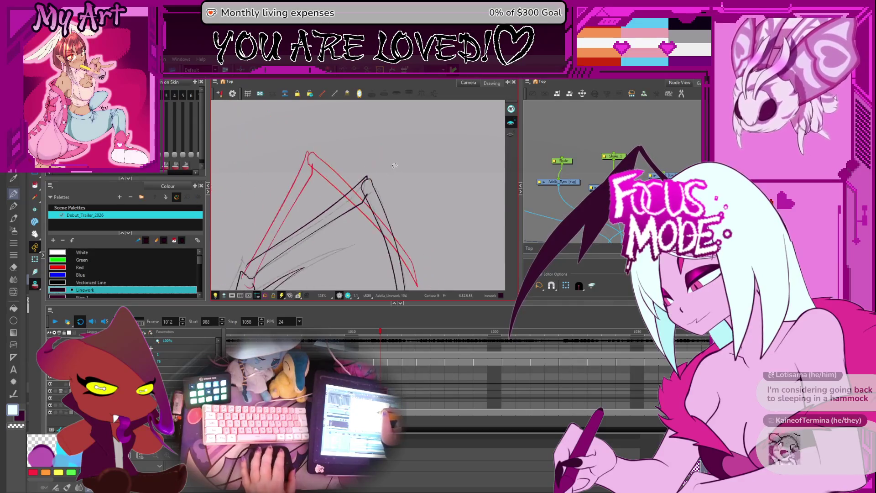
key(1)
key(1)
key(1)
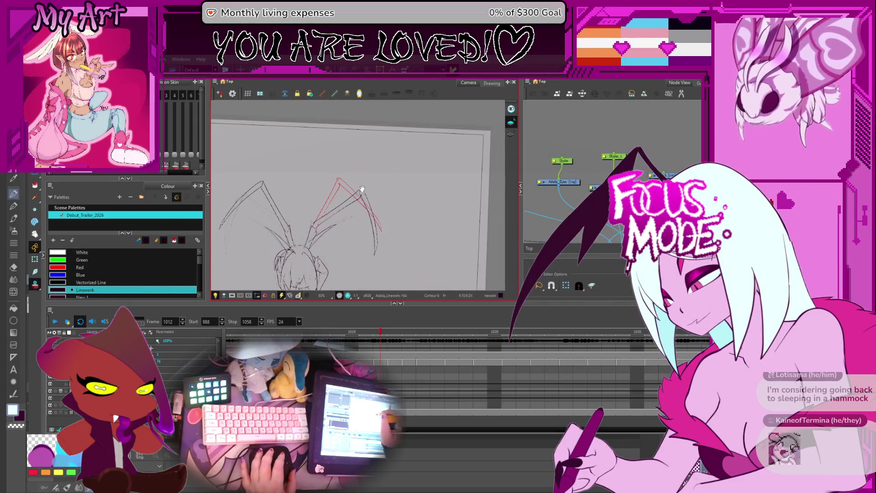
drag(312, 183, 367, 167)
key(2)
key(2)
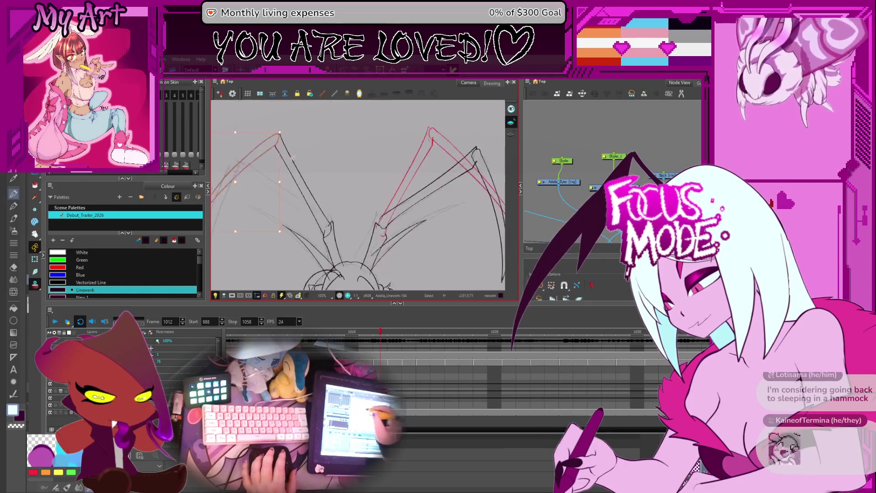
click(374, 173)
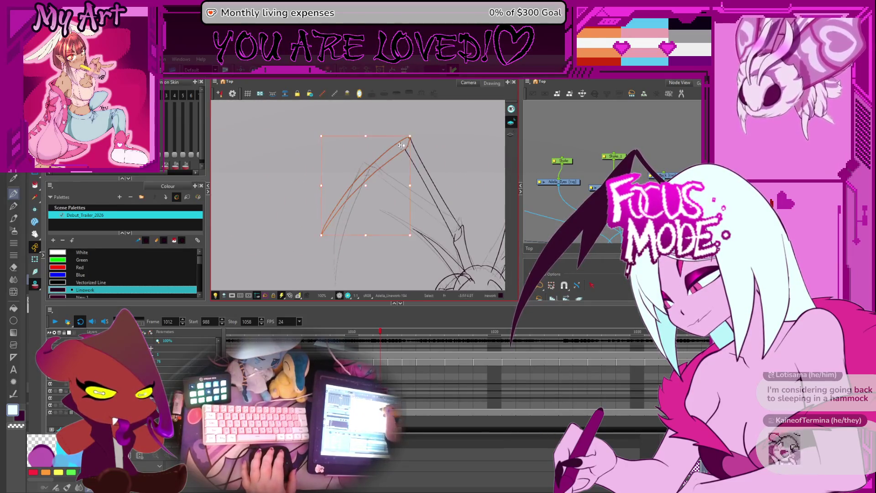
scroll(361, 178, down, 2)
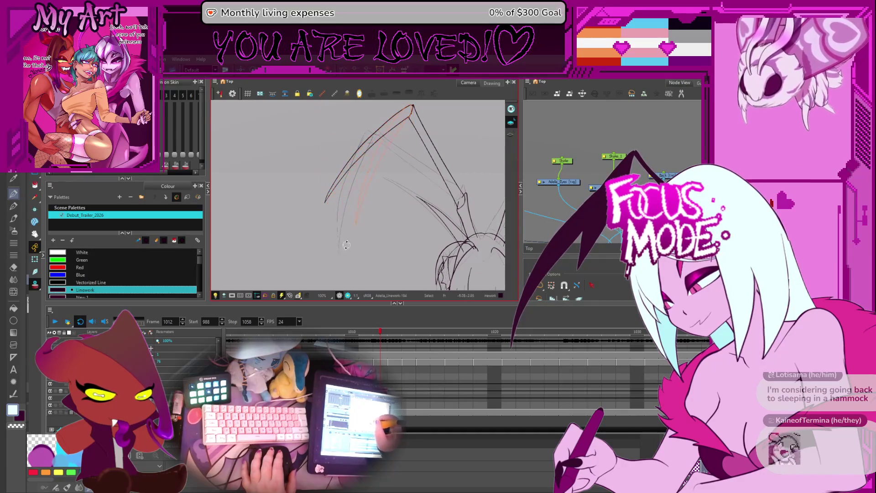
Undo a bad move of the inner spike stroke and reselect the spike's strokes.
click(393, 134)
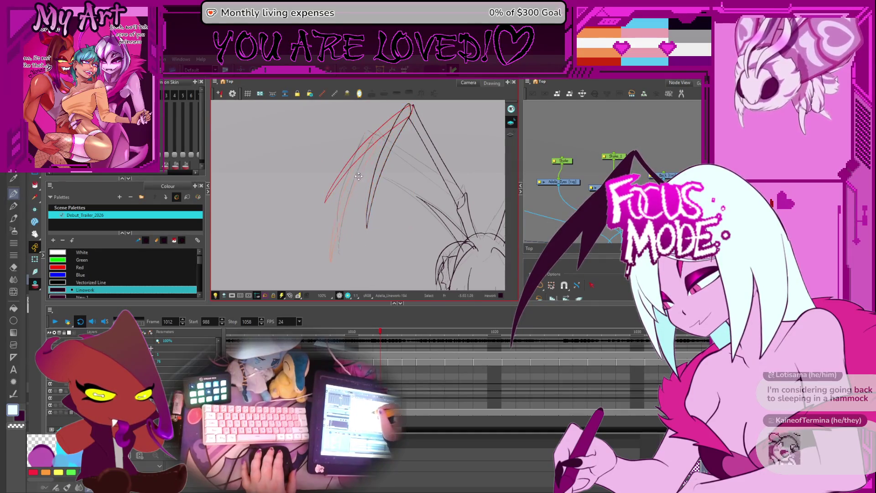
key(ctrl+z)
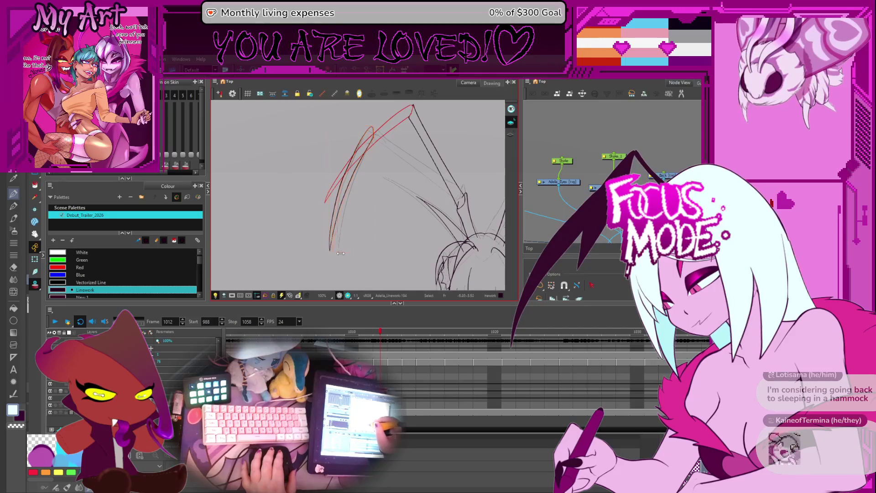
click(344, 254)
scroll(393, 169, up, 2)
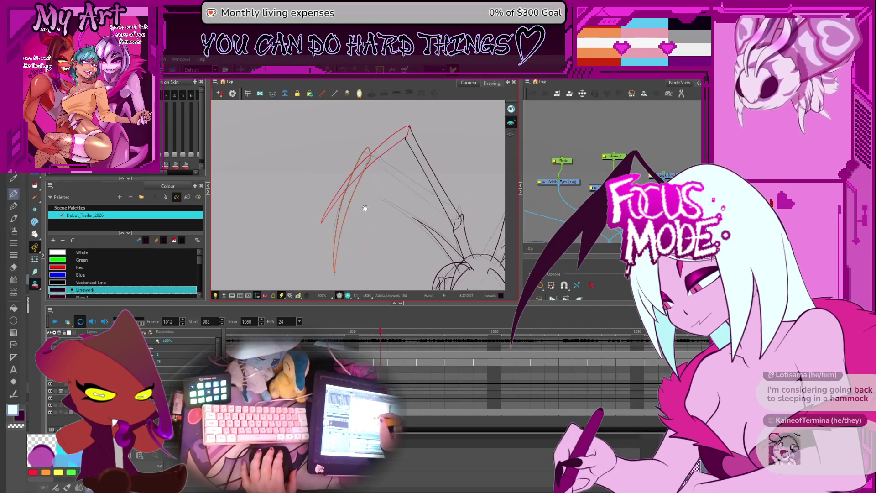
click(415, 189)
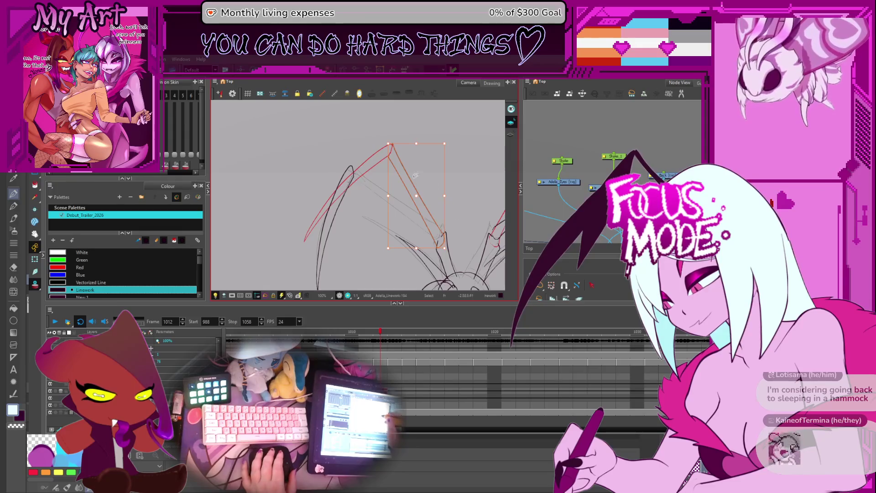
scroll(418, 187, up, 2)
drag(404, 207, 397, 162)
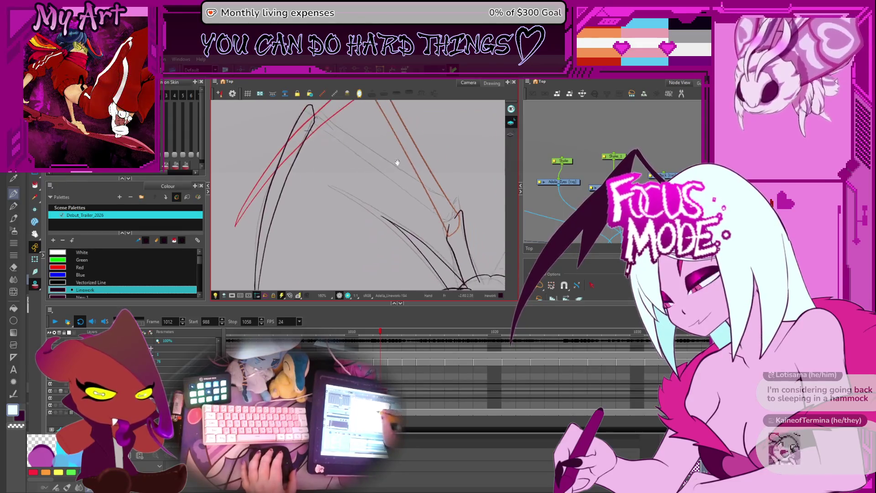
Reposition the spike strokes against the diagonal red sketch line, zooming in on the peak.
scroll(433, 175, up, 2)
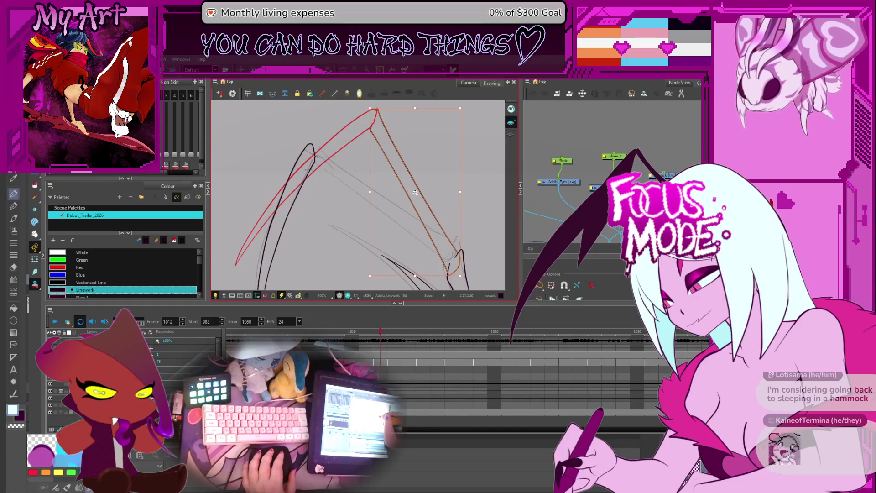
scroll(419, 206, up, 2)
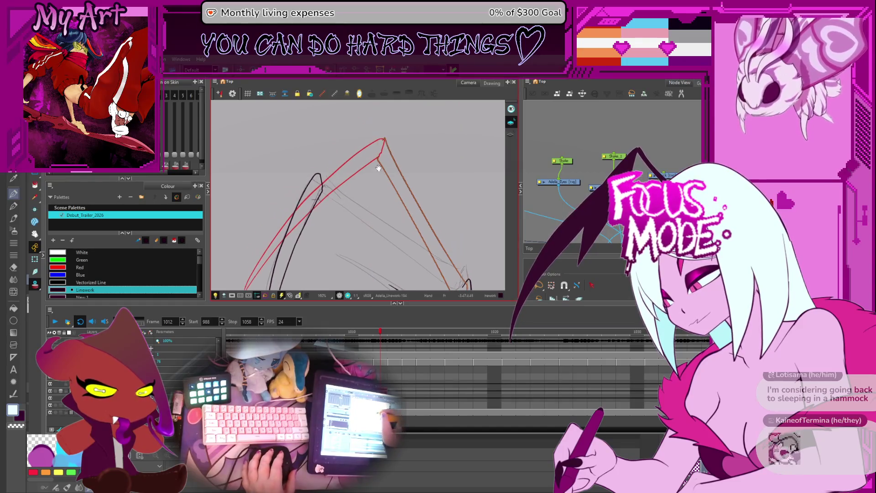
click(367, 141)
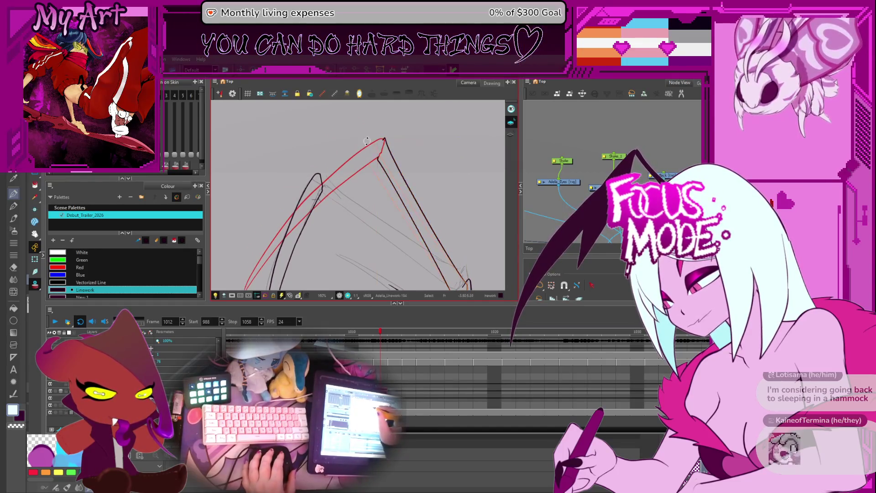
click(325, 203)
click(355, 211)
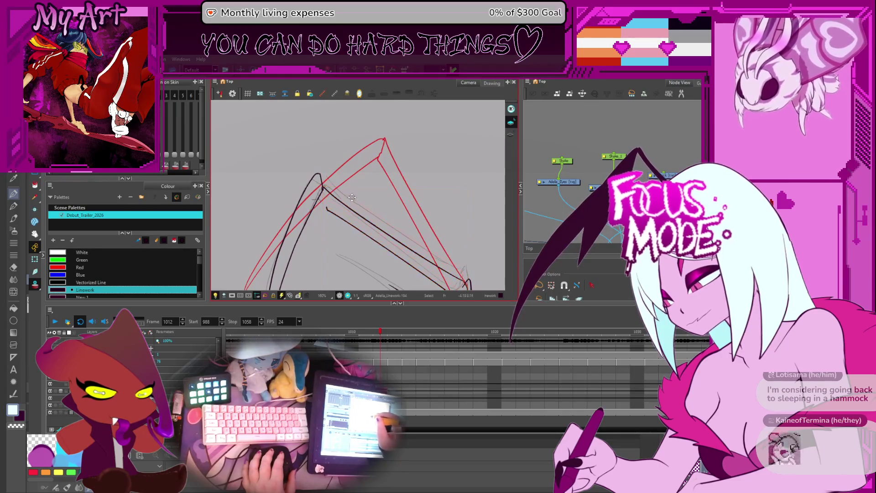
scroll(366, 196, down, 3)
click(434, 212)
click(430, 223)
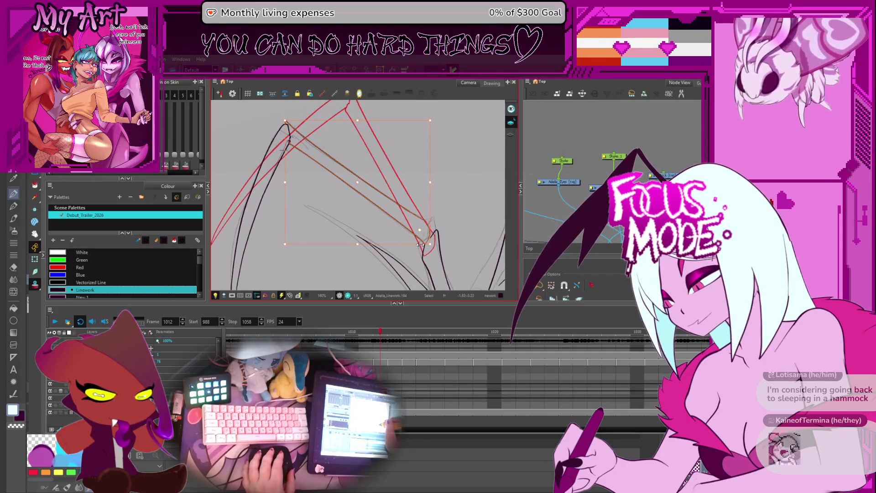
scroll(311, 169, up, 3)
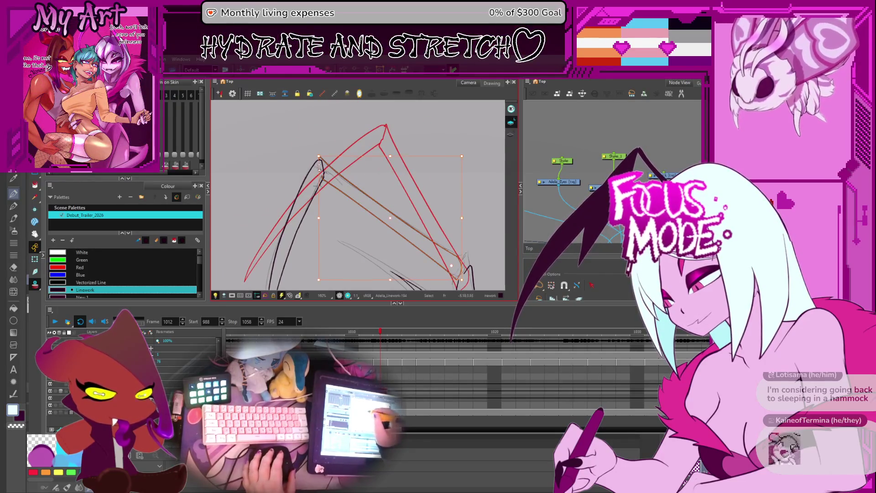
scroll(329, 169, up, 5)
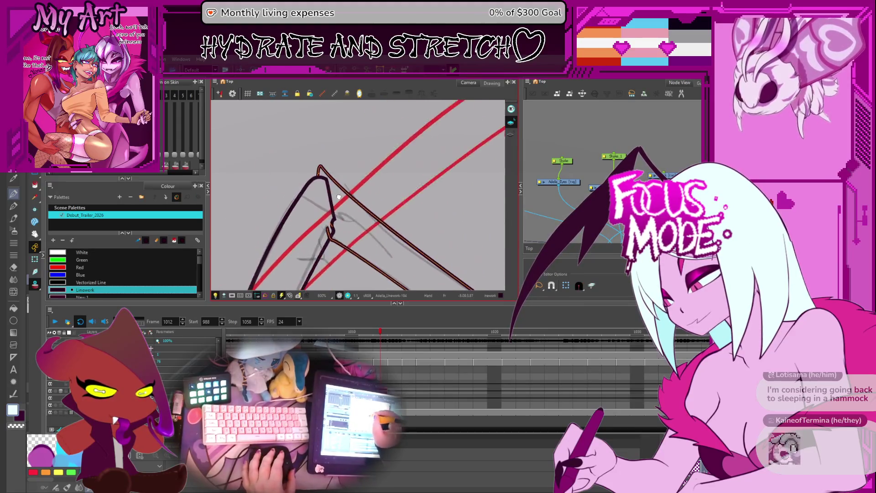
scroll(338, 196, up, 2)
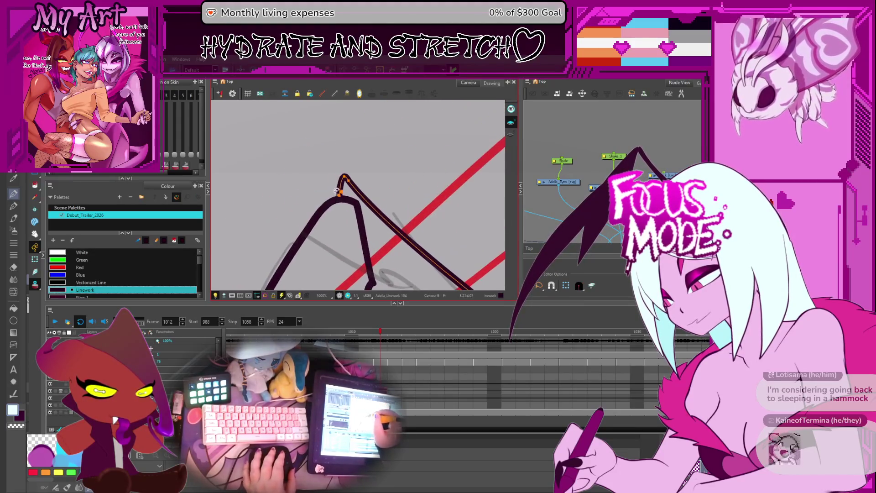
Edit the spike stroke's contour control points where the black lines meet at the peak.
scroll(343, 194, up, 5)
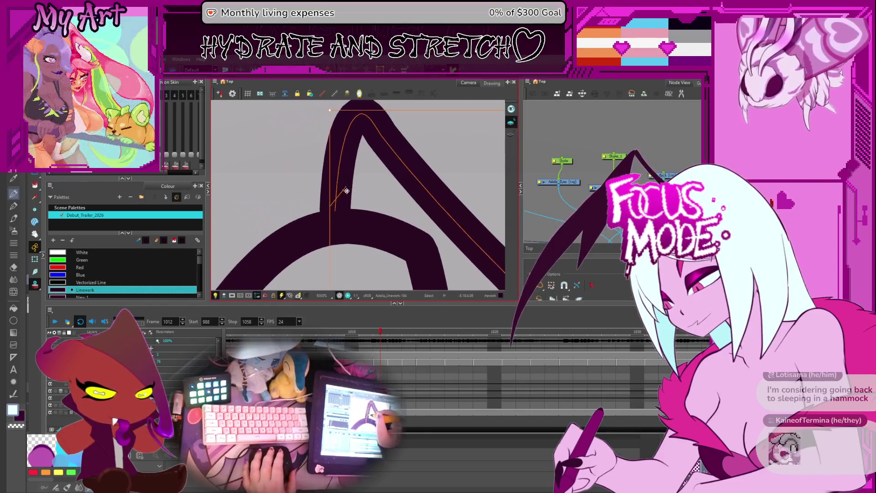
key(alt+s)
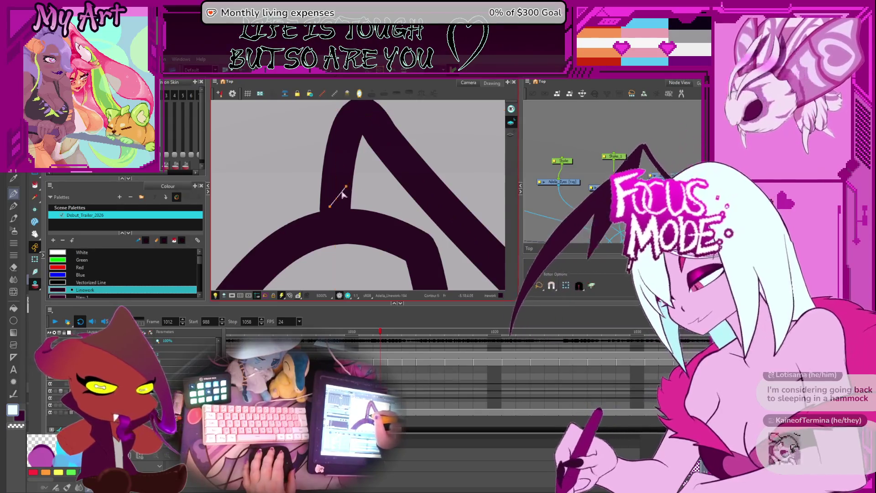
key(alt+q)
click(348, 195)
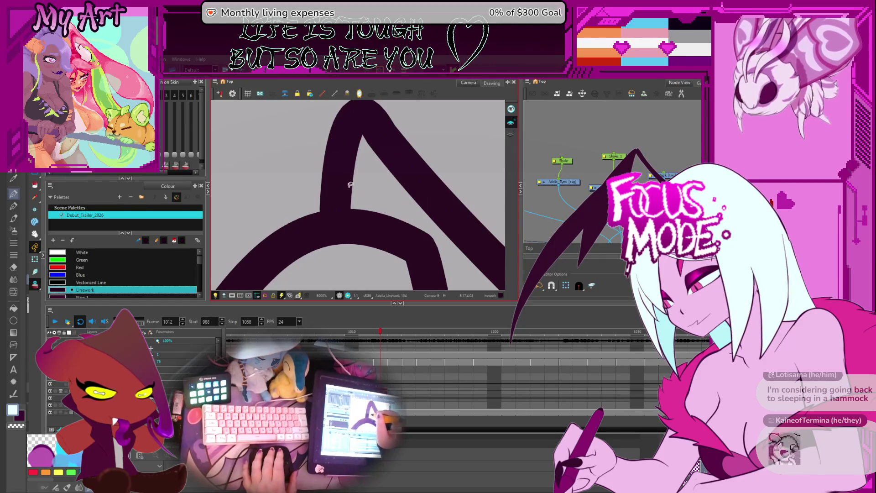
click(337, 214)
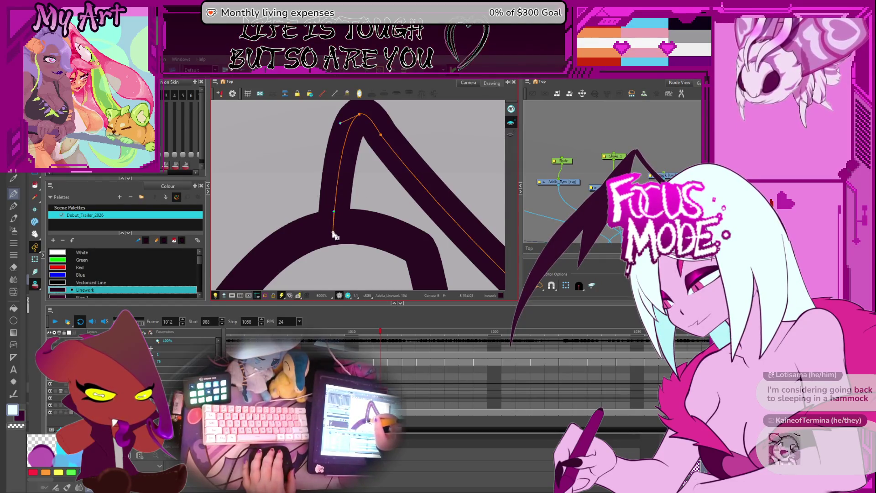
key(2)
key(2)
key(2)
drag(360, 252, 352, 211)
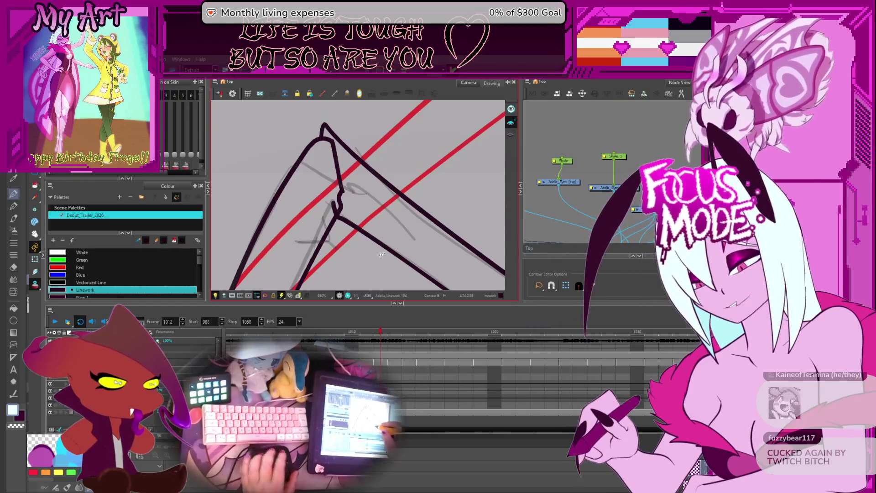
drag(406, 219, 385, 191)
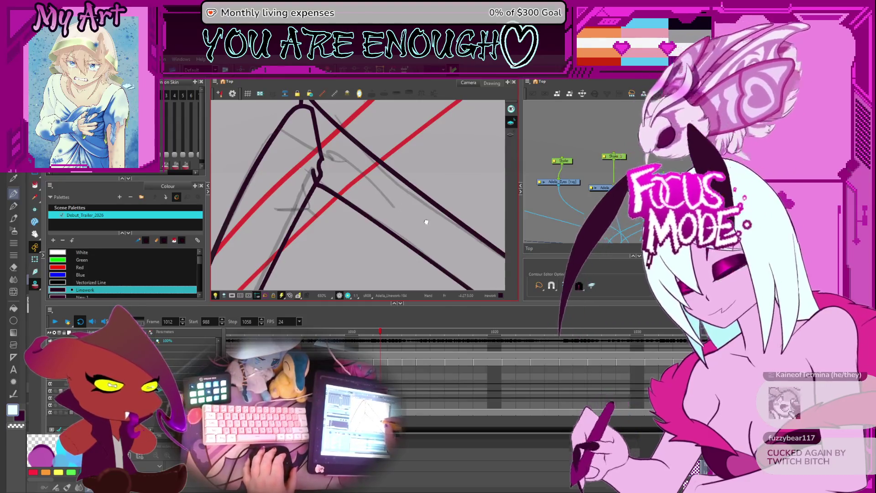
scroll(401, 238, down, 10)
scroll(401, 265, up, 4)
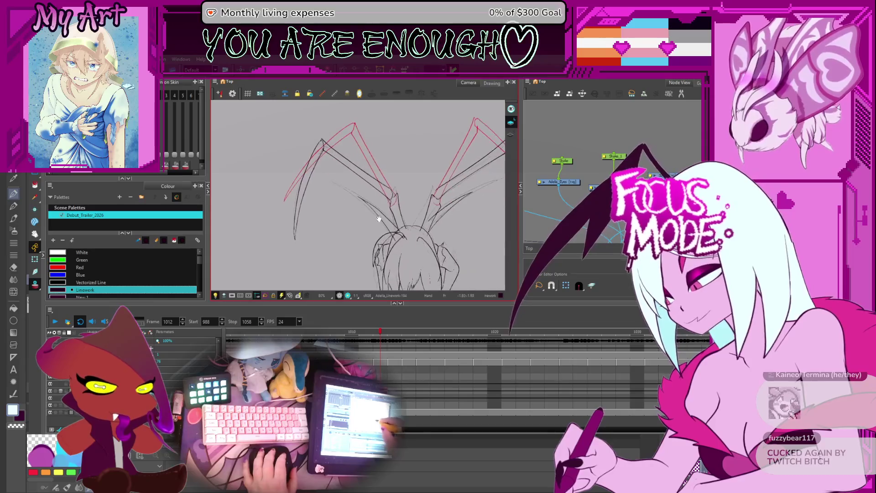
Select the inner spike's upper black stroke.
scroll(456, 206, up, 4)
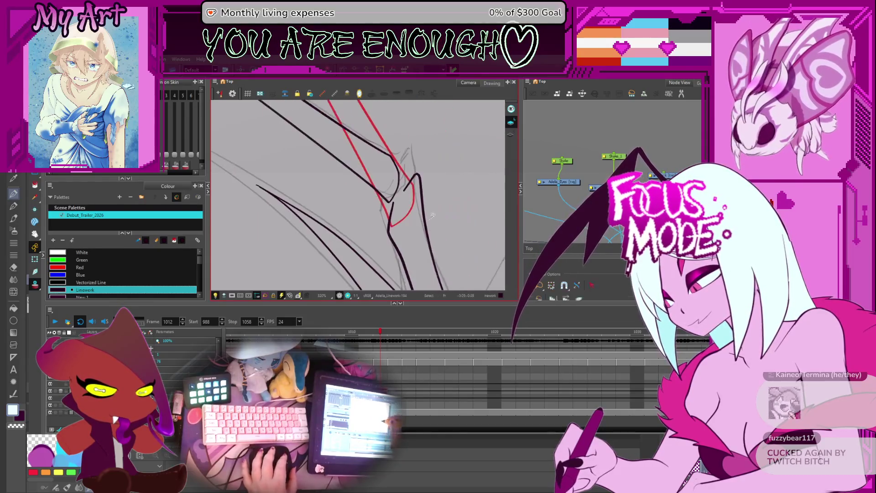
scroll(389, 236, down, 5)
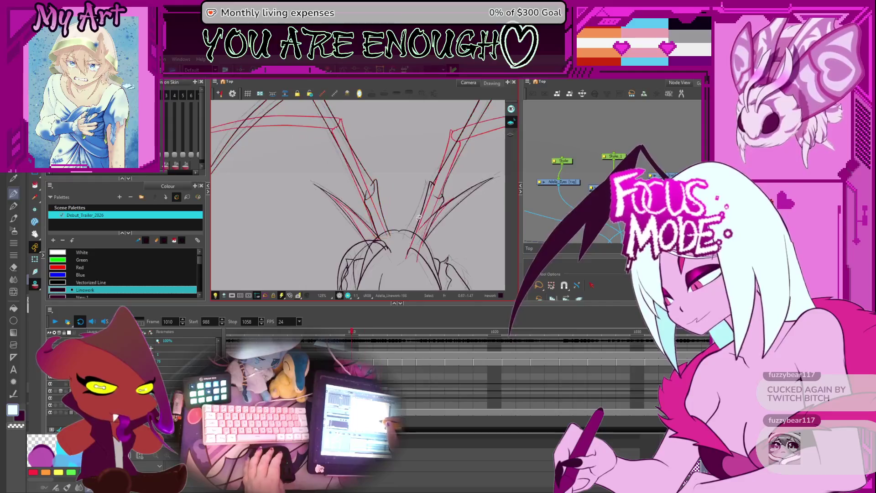
click(374, 206)
scroll(405, 218, up, 2)
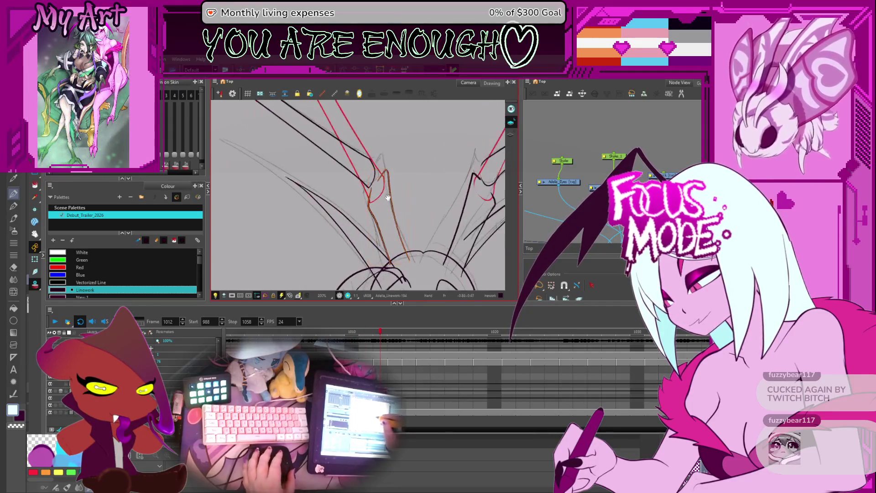
click(395, 207)
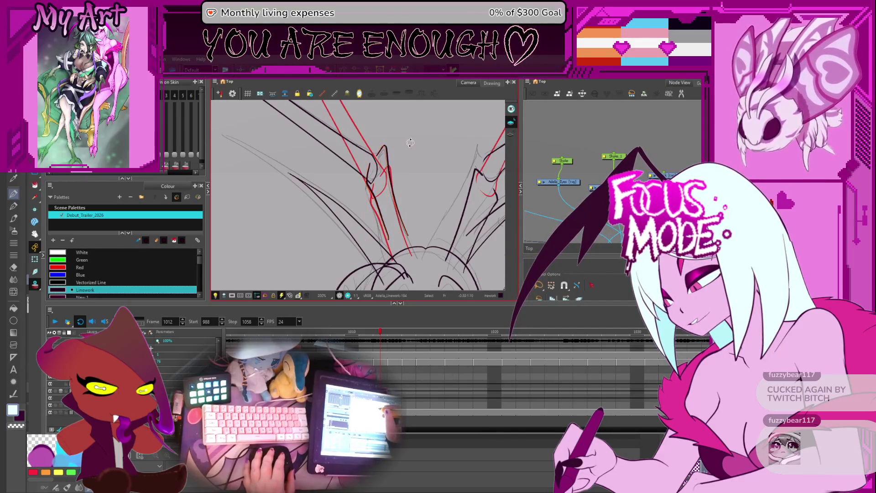
drag(406, 189, 405, 173)
scroll(395, 186, up, 1)
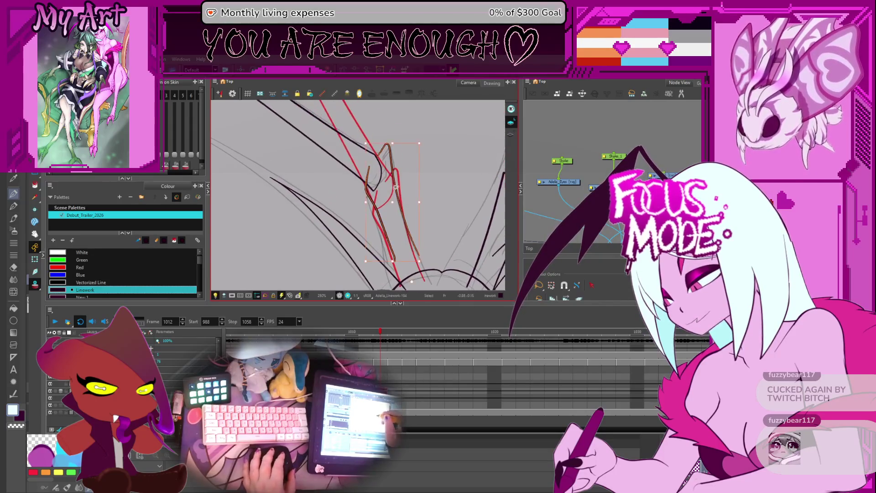
scroll(398, 205, down, 2)
Drag the two black stroke ends down along the red rough lines to the lower arcs.
key(alt+q)
scroll(373, 166, up, 2)
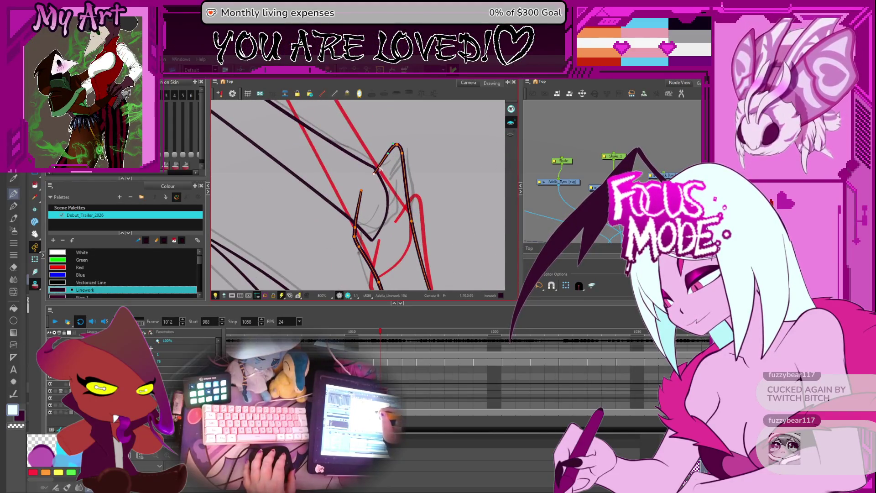
mouse_move(414, 257)
mouse_down()
mouse_move(409, 173)
mouse_move(408, 214)
mouse_up()
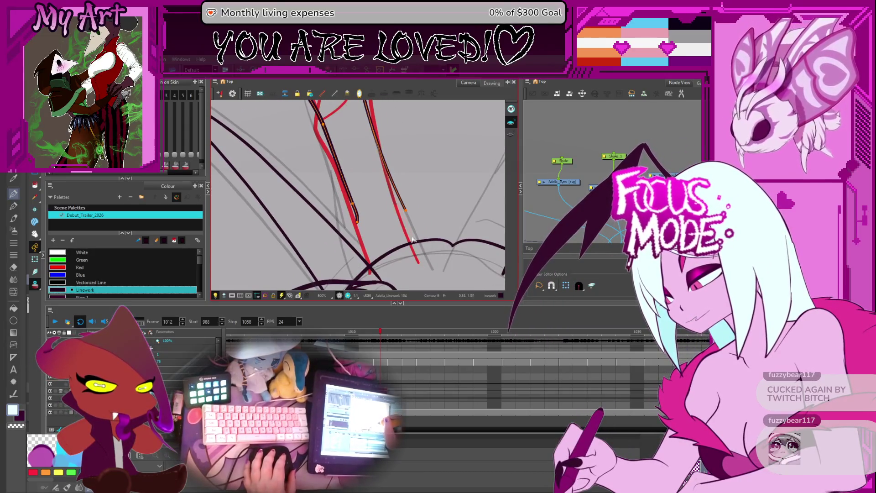
drag(421, 251, 421, 248)
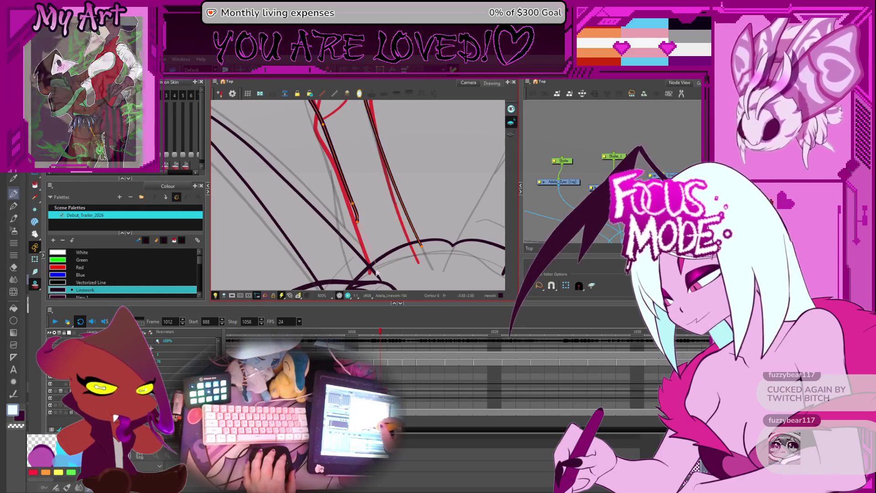
drag(358, 221, 377, 272)
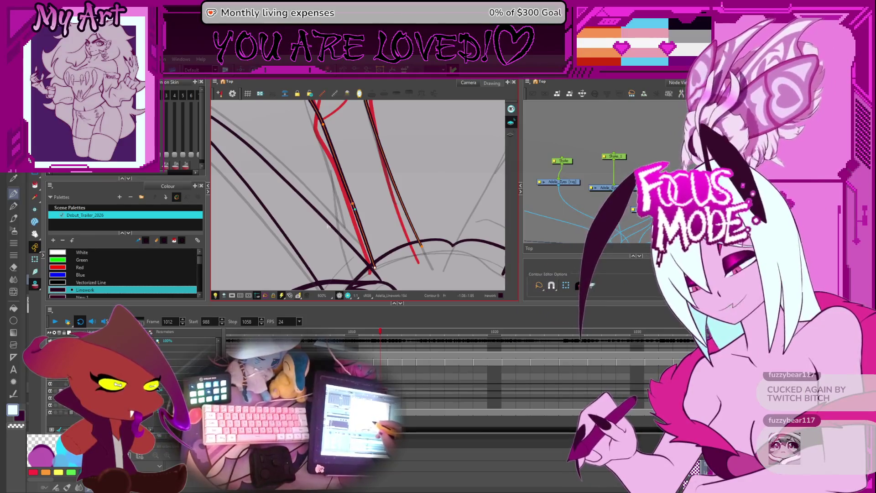
drag(391, 209, 405, 224)
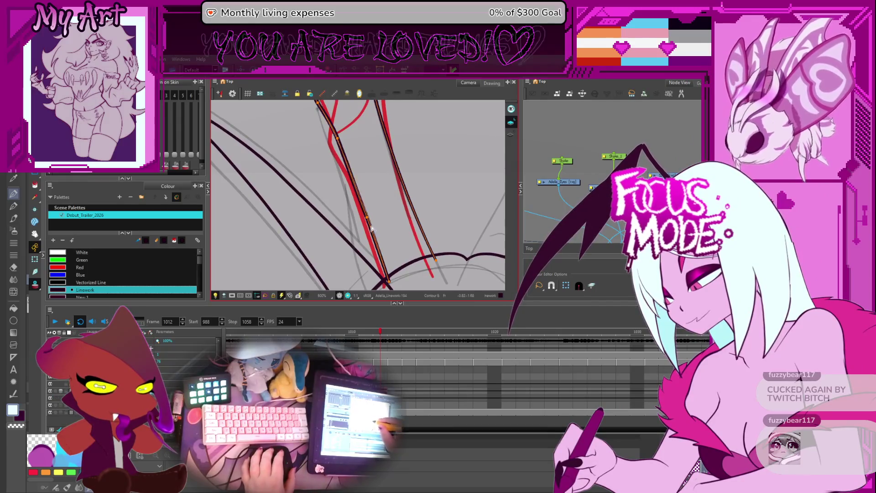
scroll(395, 192, down, 3)
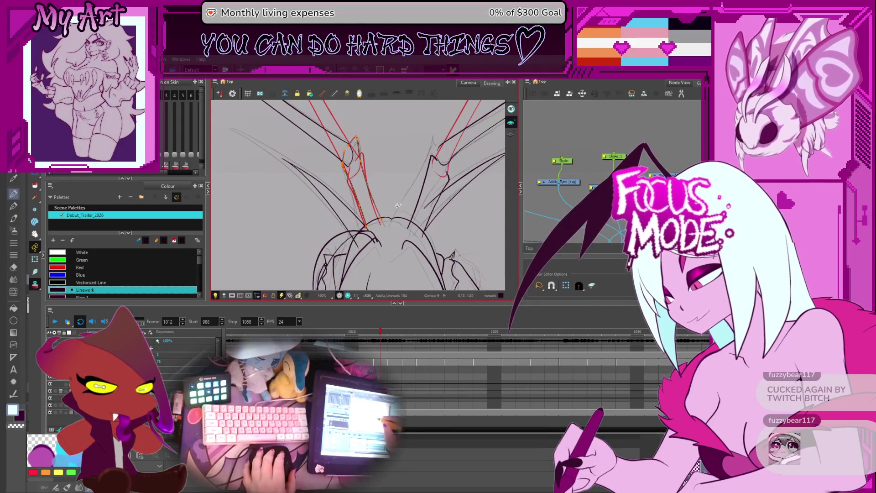
Drag the dark stroke's endpoint onto the loop at the spike junction.
drag(397, 195, 403, 203)
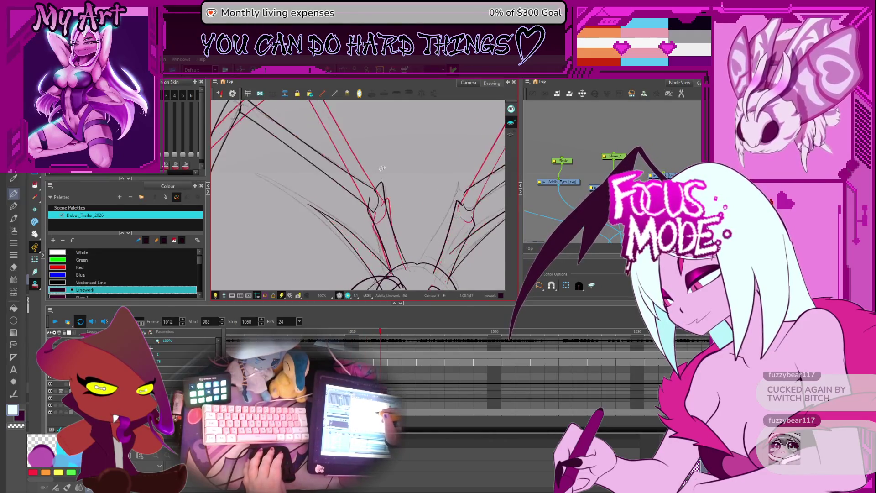
scroll(358, 186, up, 3)
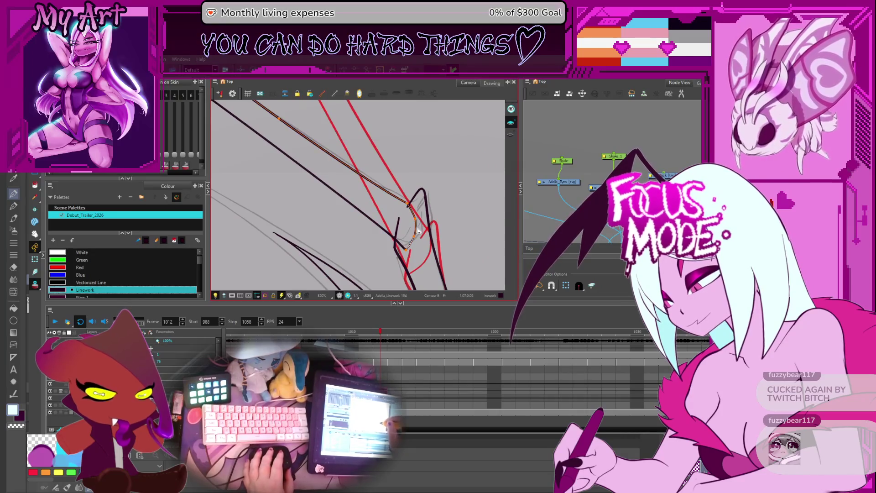
drag(415, 204, 418, 223)
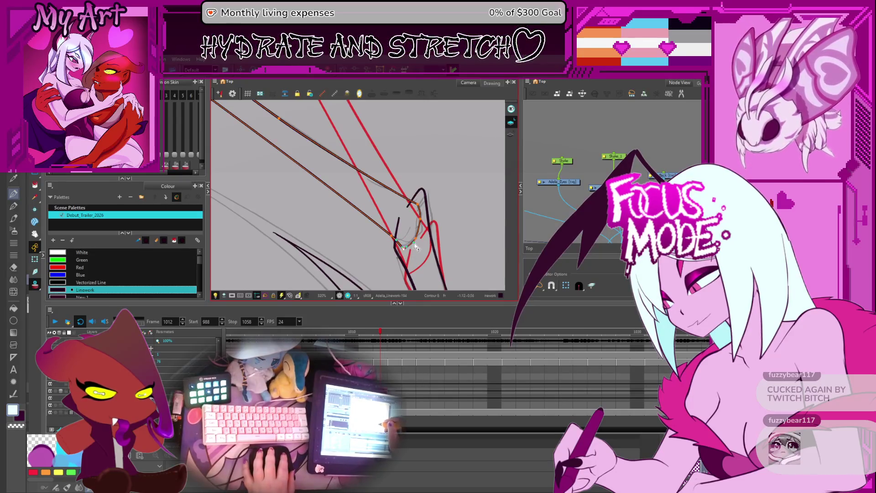
scroll(418, 245, down, 5)
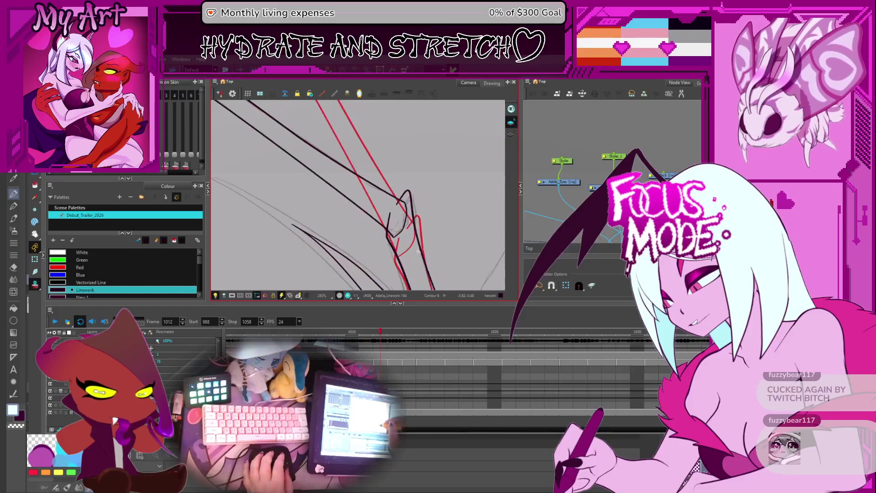
scroll(414, 199, down, 1)
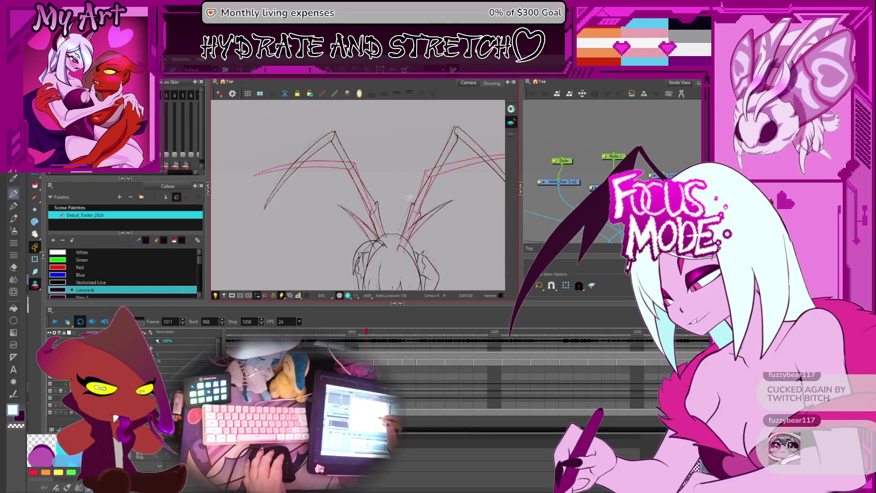
Select the right inner leg strokes and move them up about 28 px.
key(alt+s)
drag(409, 198, 369, 210)
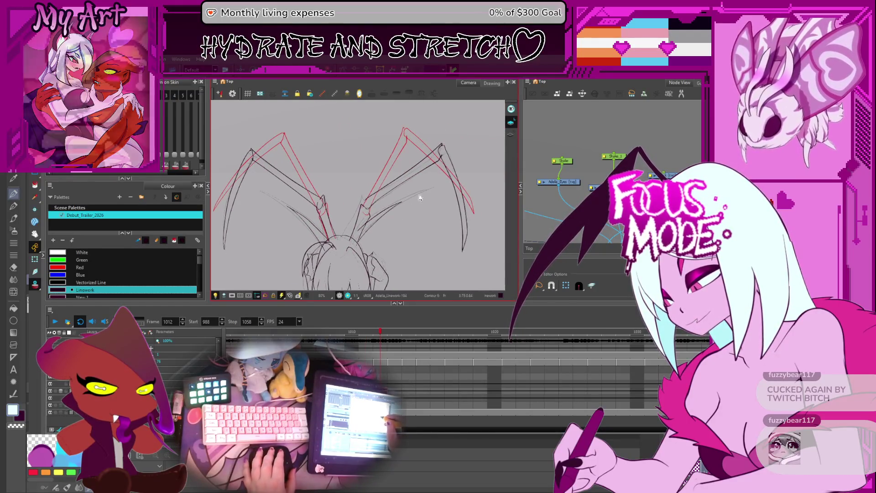
scroll(370, 210, up, 3)
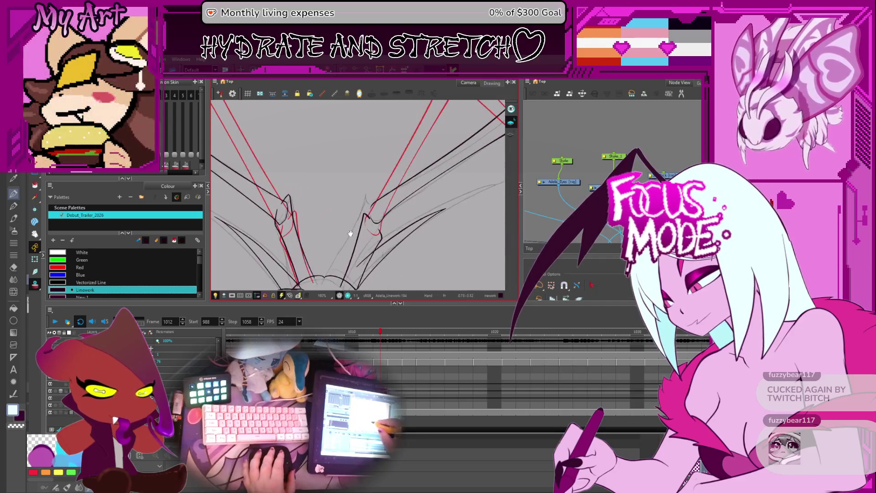
click(388, 200)
click(404, 194)
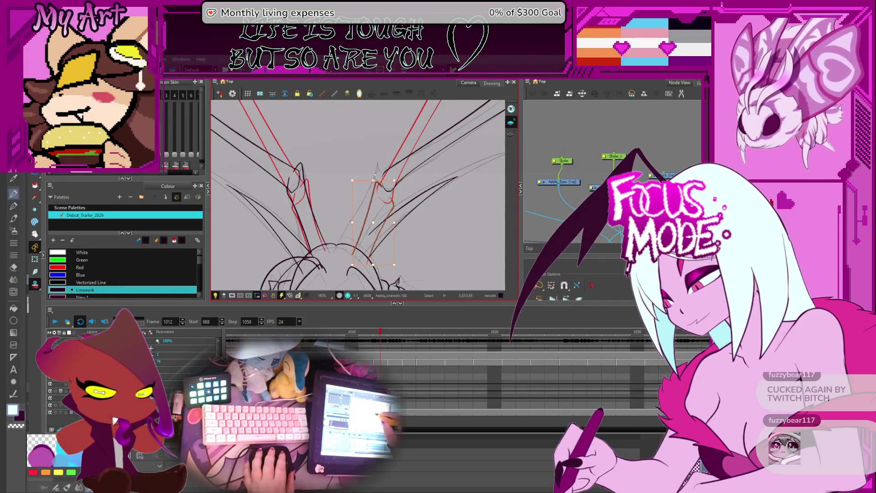
click(362, 236)
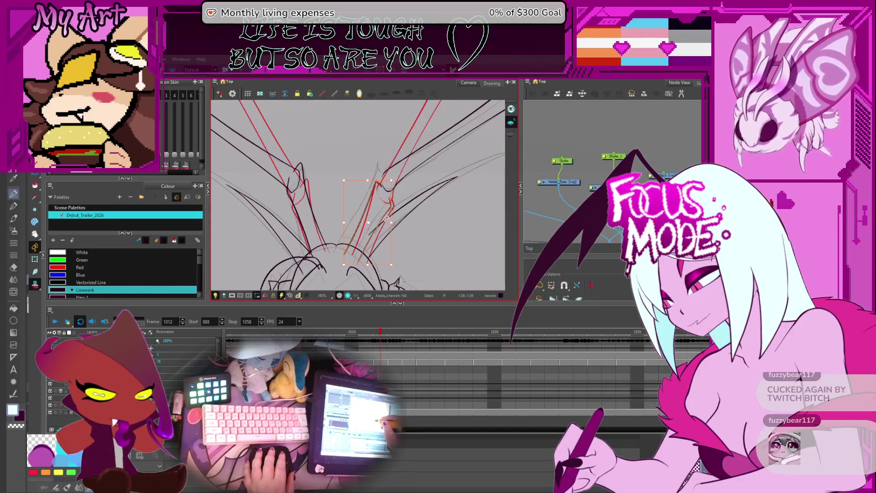
drag(383, 205, 383, 192)
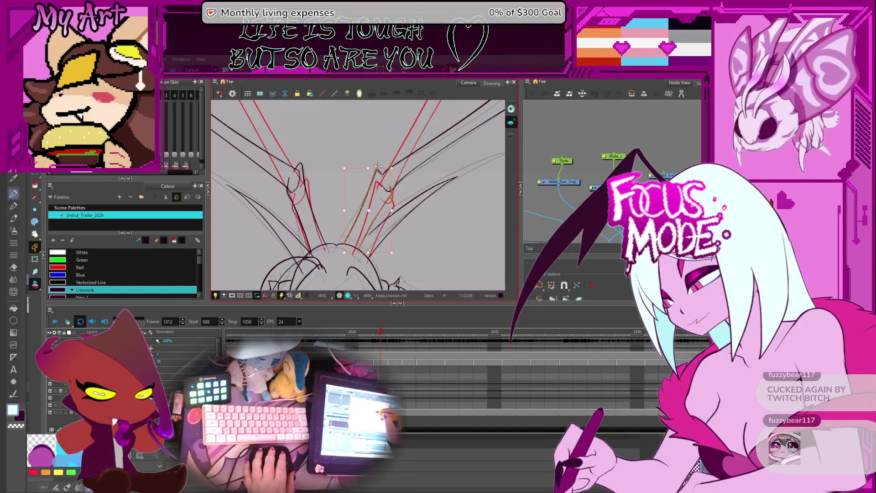
click(355, 251)
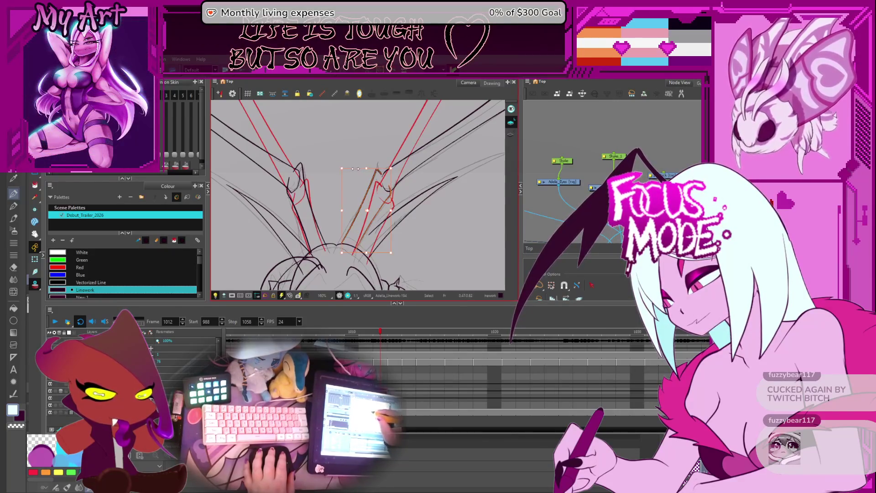
click(366, 175)
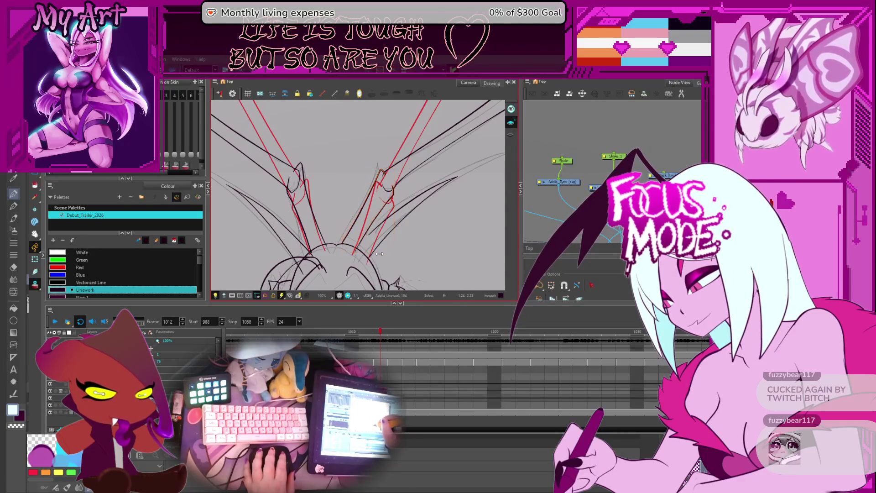
key(alt+q)
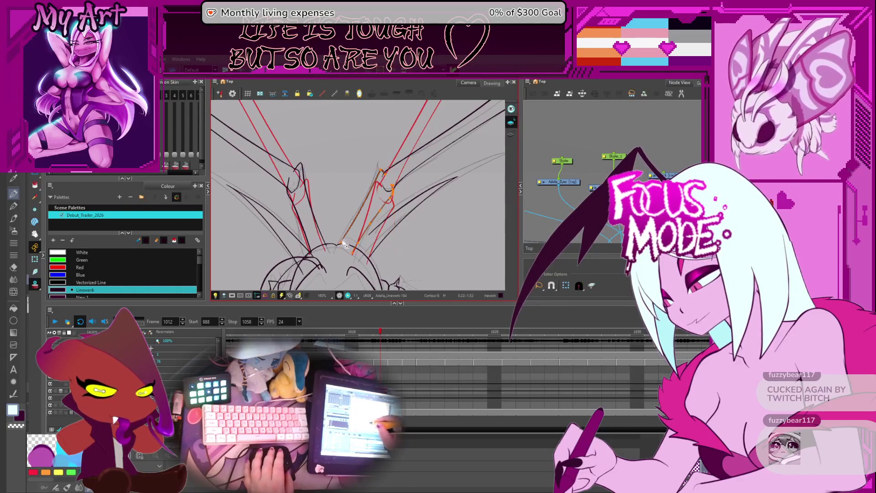
scroll(347, 246, up, 3)
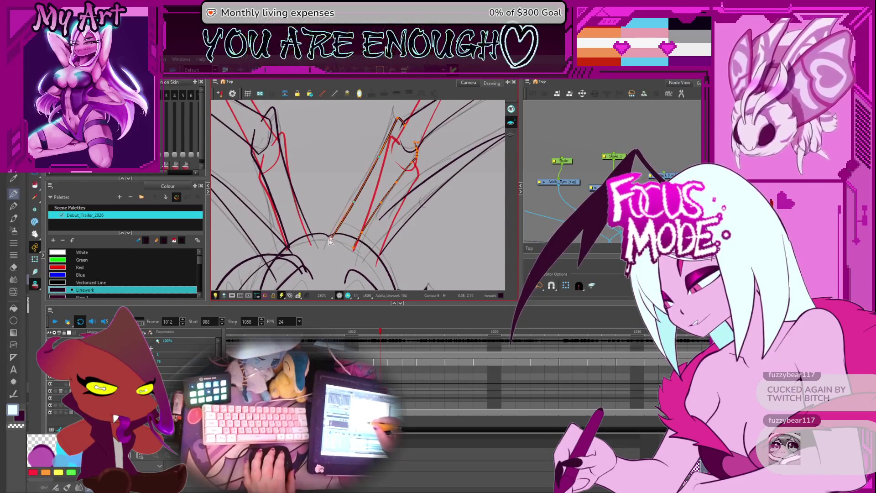
drag(404, 111, 377, 171)
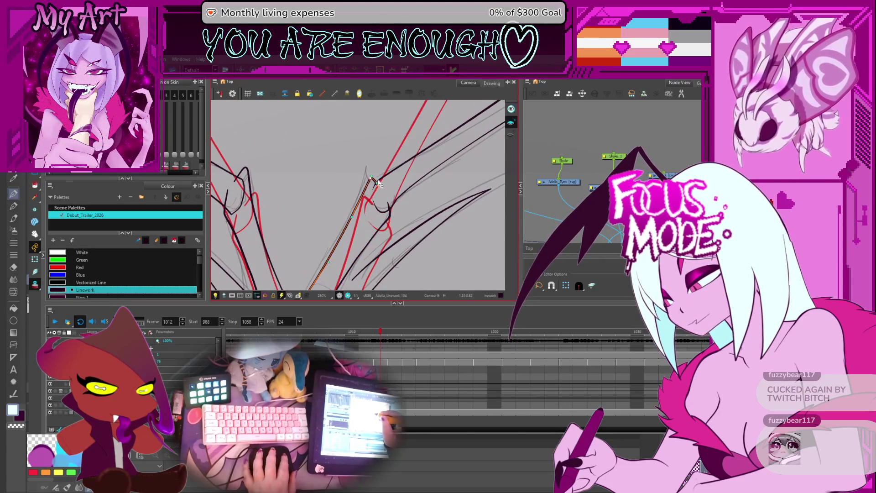
drag(348, 283, 359, 244)
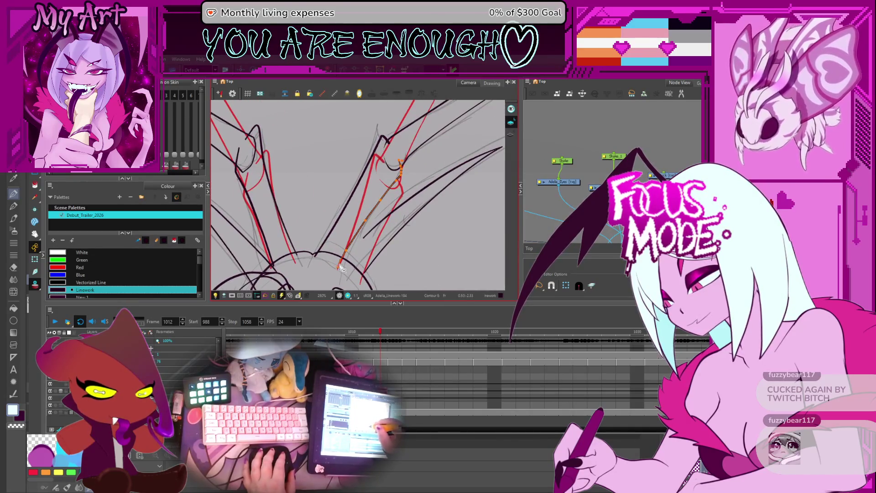
drag(404, 146, 379, 185)
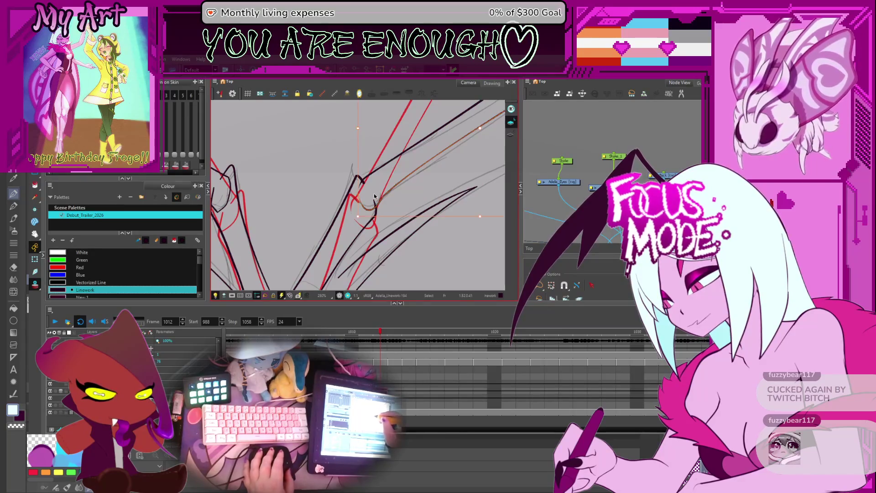
key(2)
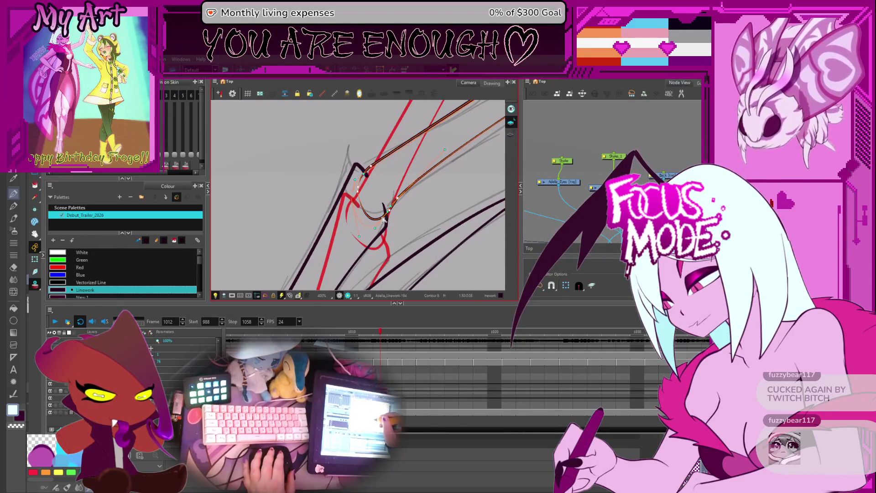
drag(382, 218, 396, 210)
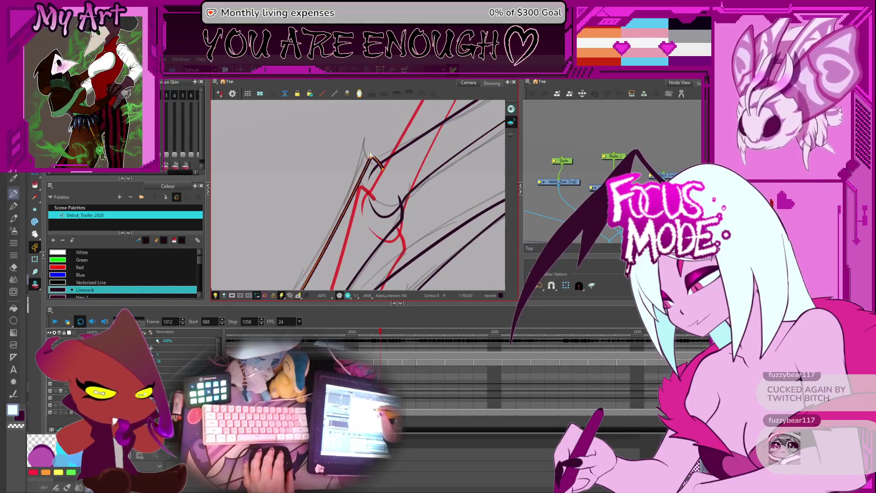
scroll(393, 210, down, 6)
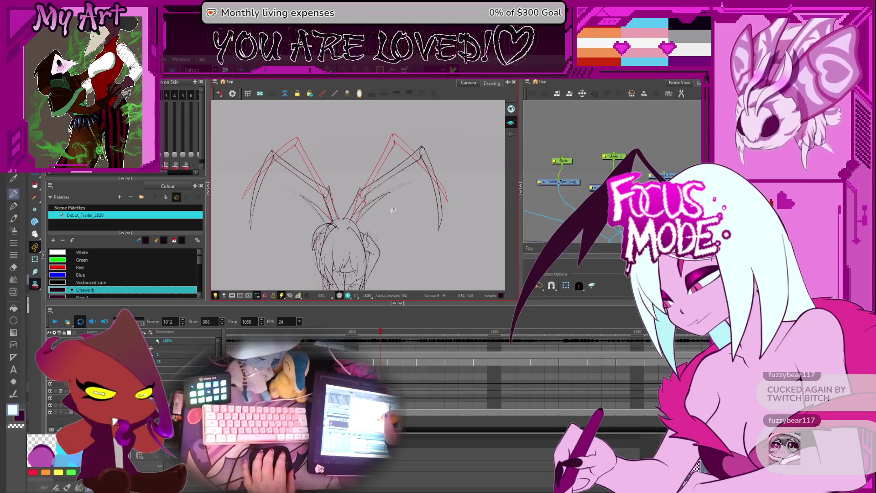
scroll(356, 229, up, 3)
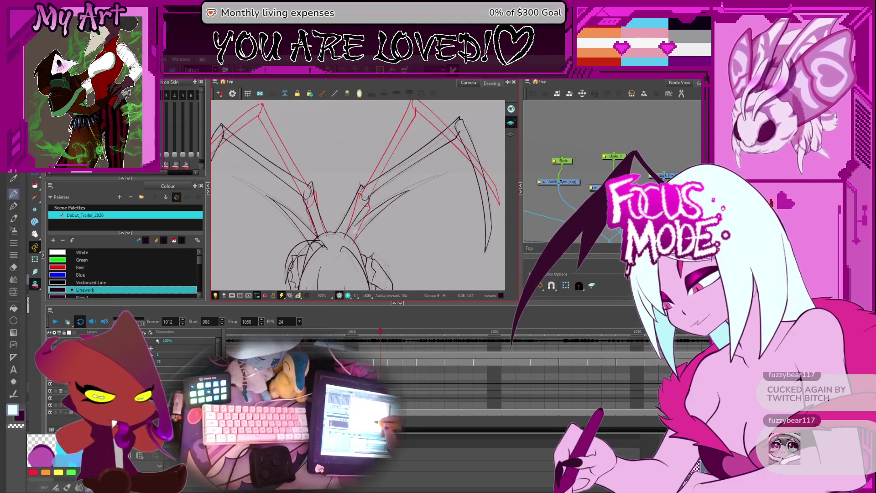
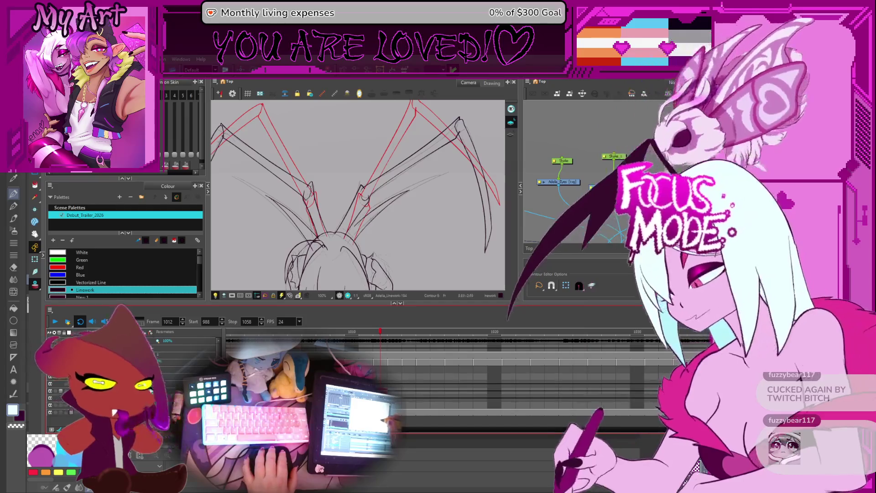
Pan the view and flip from frame 1012 to the previous frame and back.
drag(407, 229, 414, 237)
scroll(415, 237, down, 3)
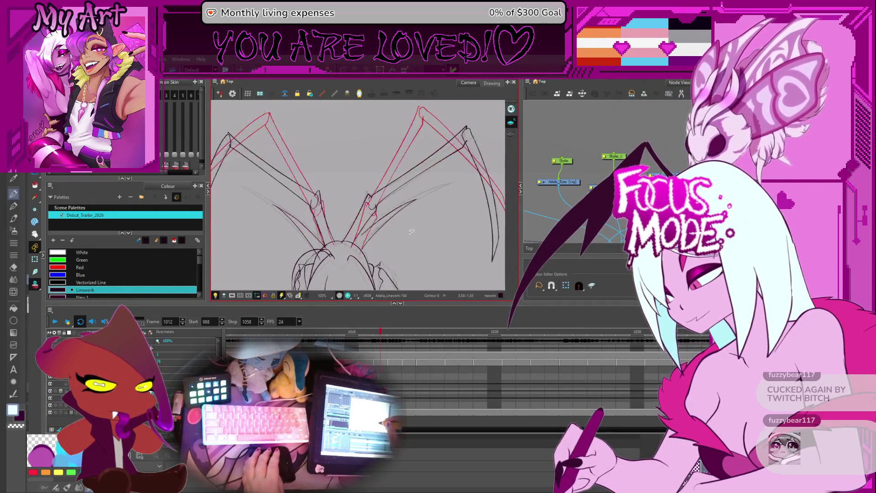
key(comma)
key(comma)
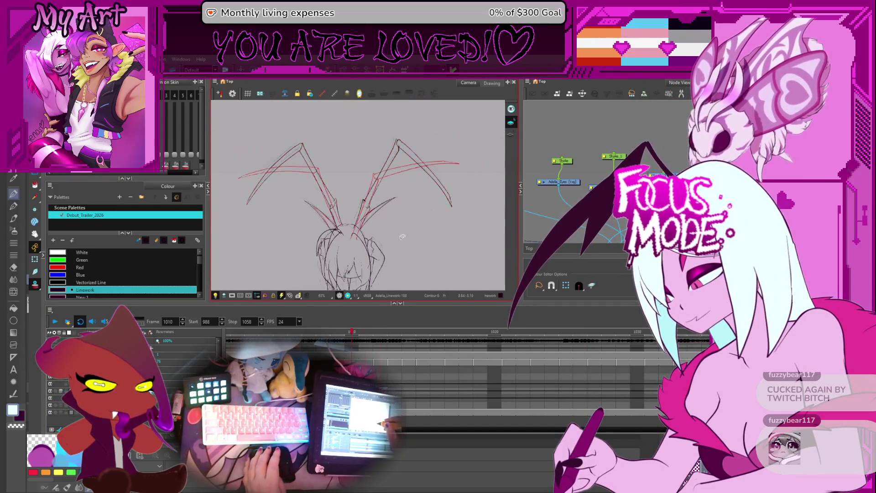
key(period)
key(period)
scroll(402, 236, up, 4)
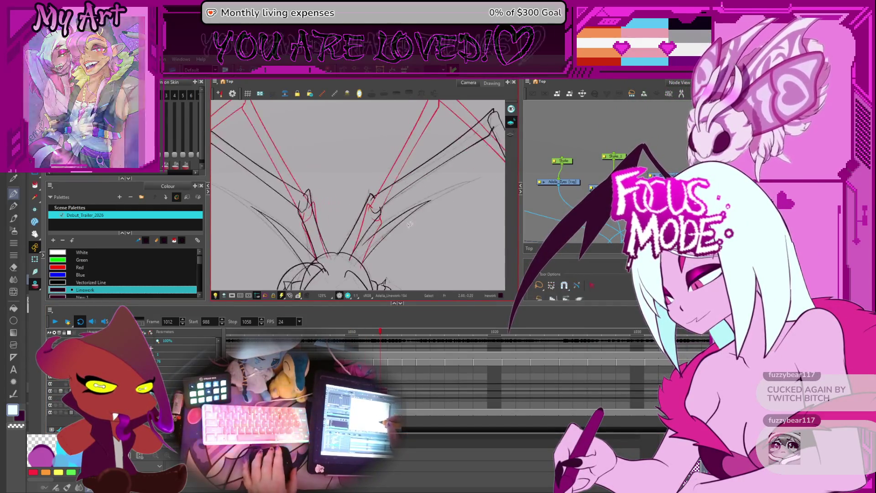
Select the inner line of the right limb, zoom in and nudge it up and left.
key(alt+s)
click(434, 201)
drag(437, 201, 417, 193)
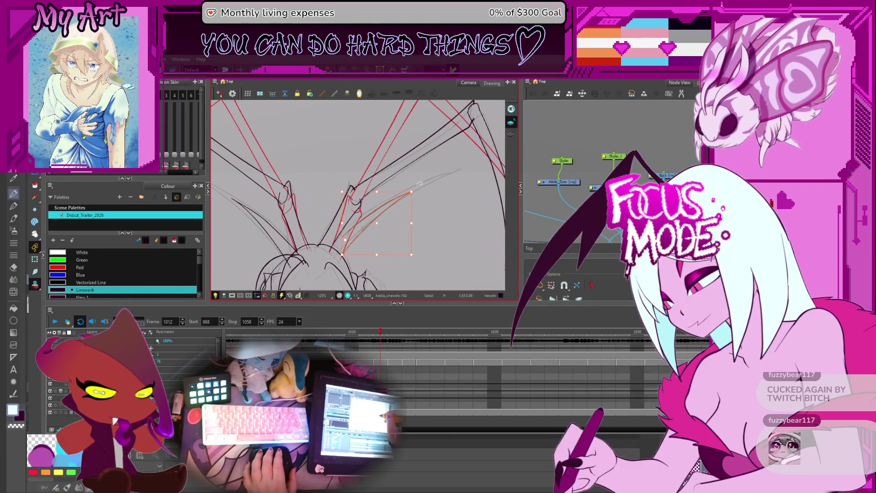
click(428, 195)
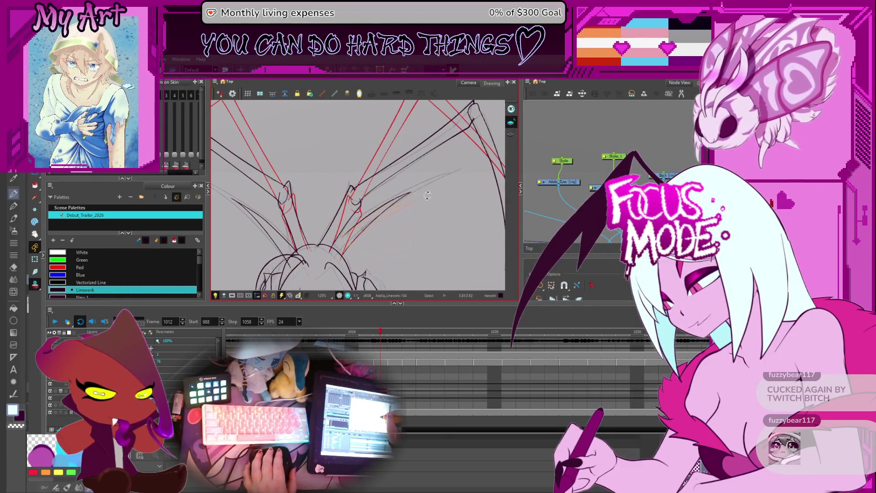
mouse_move(411, 203)
mouse_down()
mouse_move(378, 215)
mouse_move(438, 178)
mouse_move(412, 200)
mouse_up()
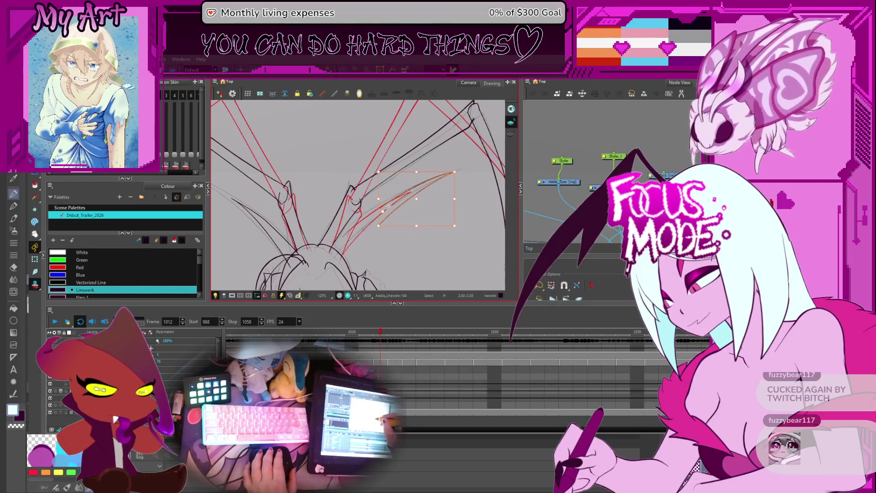
click(372, 228)
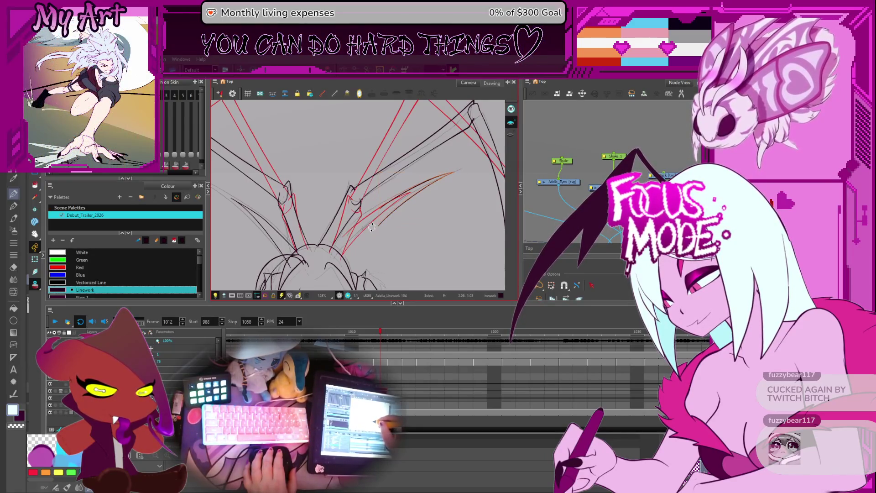
click(370, 226)
key(2)
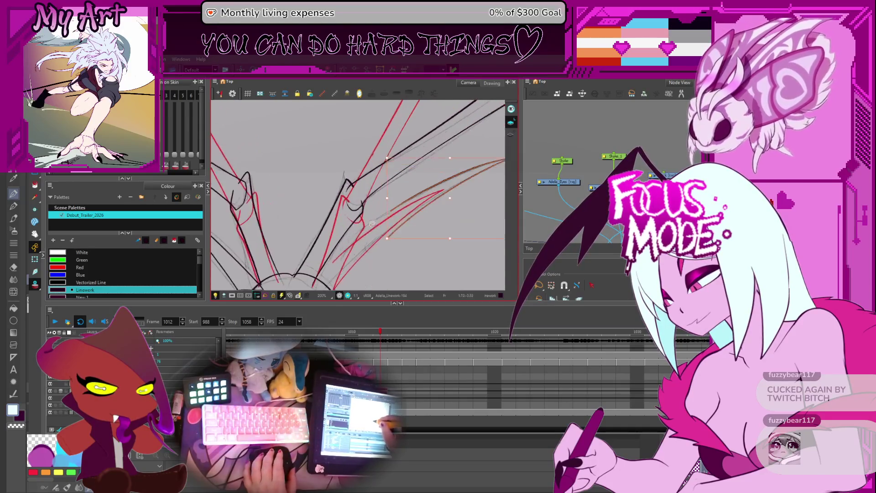
drag(382, 242, 382, 241)
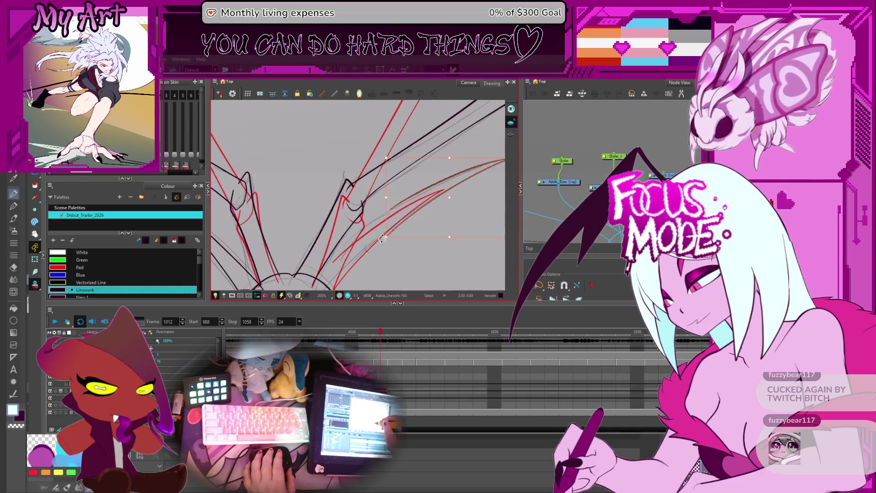
Bend the inner limb line's end and curve with the Contour Editor to match the red rough.
key(alt+q)
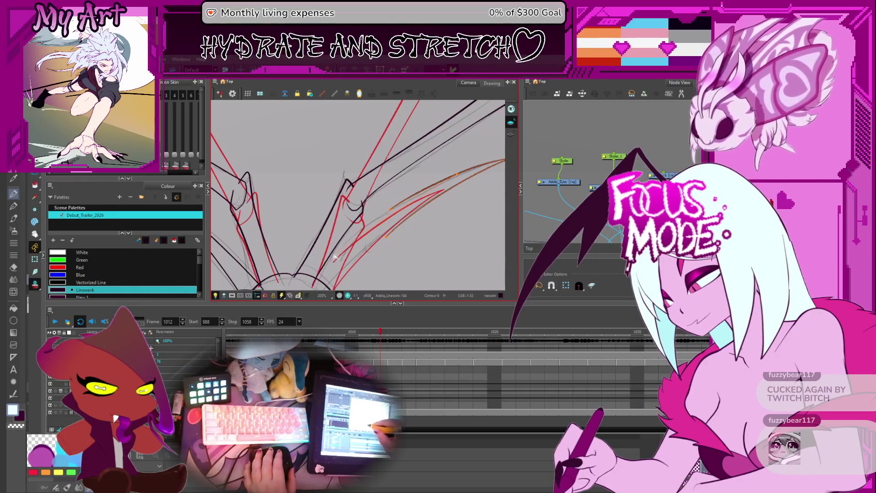
drag(332, 257, 331, 259)
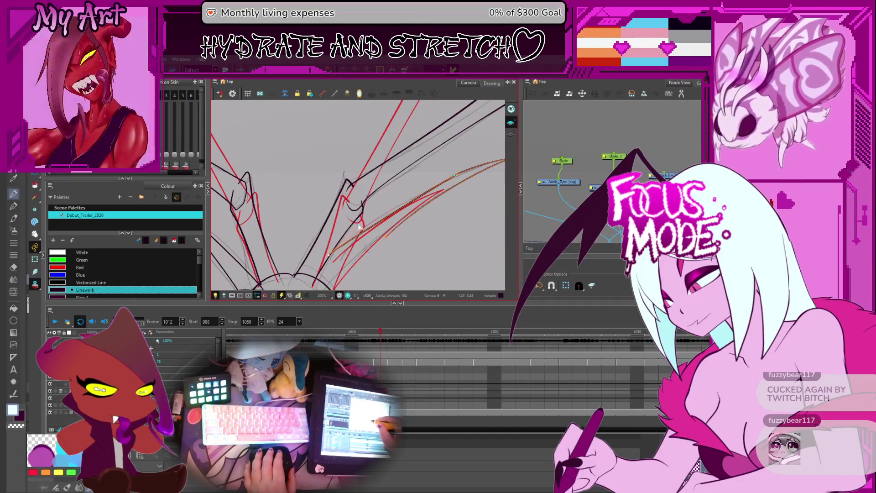
drag(454, 175, 452, 176)
Select the long outer limb line and pan the view toward the left limb.
click(397, 184)
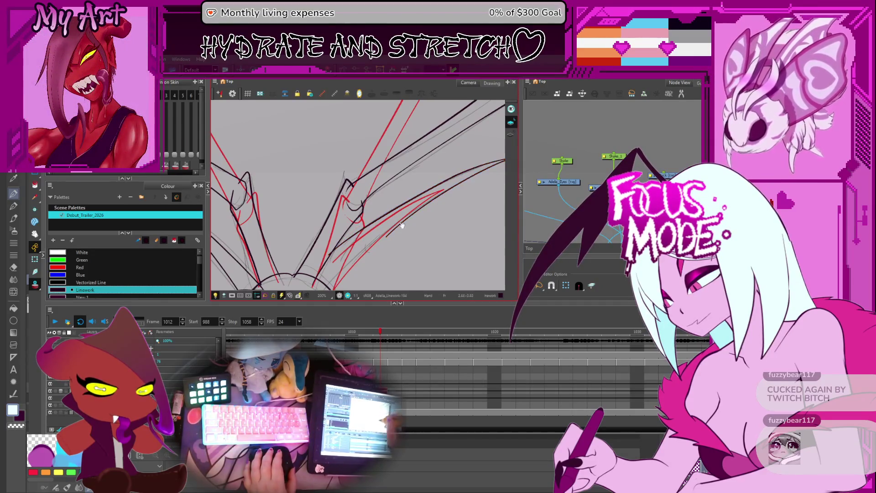
scroll(397, 184, down, 3)
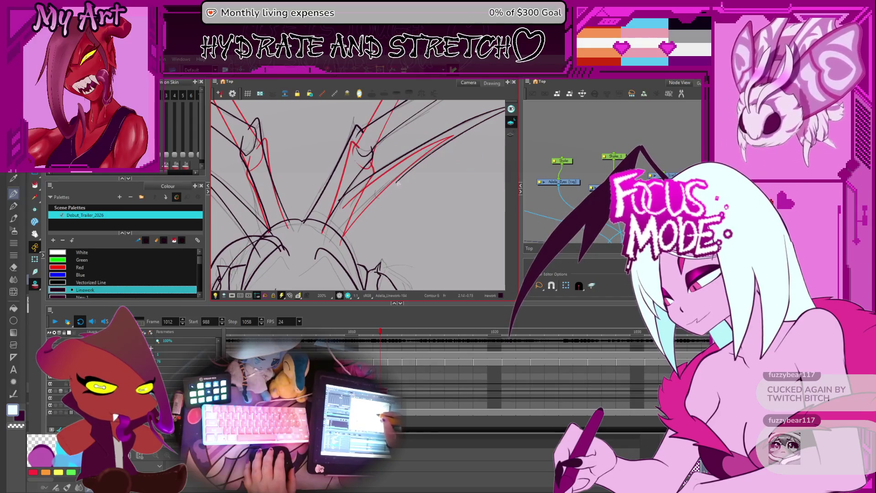
click(397, 184)
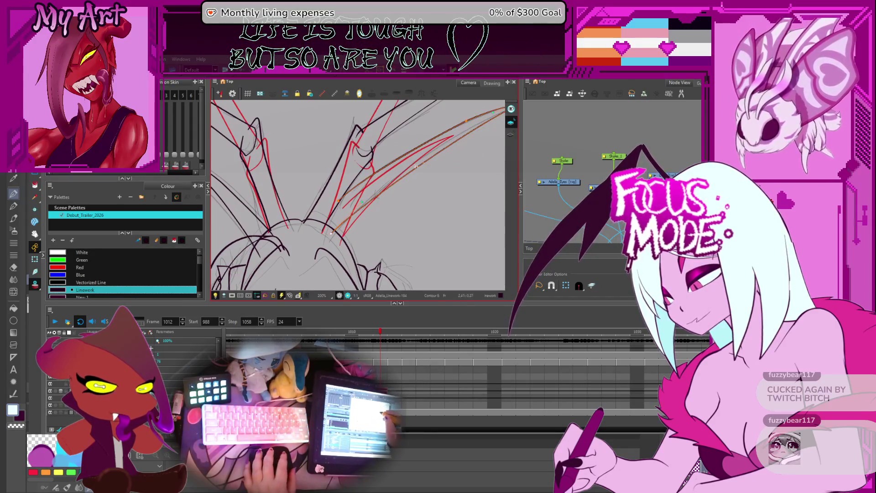
scroll(396, 191, up, 2)
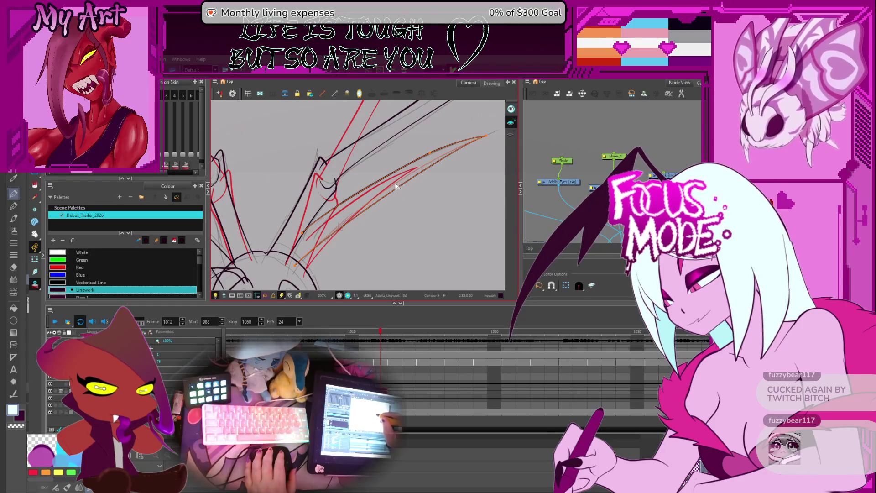
scroll(402, 192, left, 5)
drag(411, 198, 385, 224)
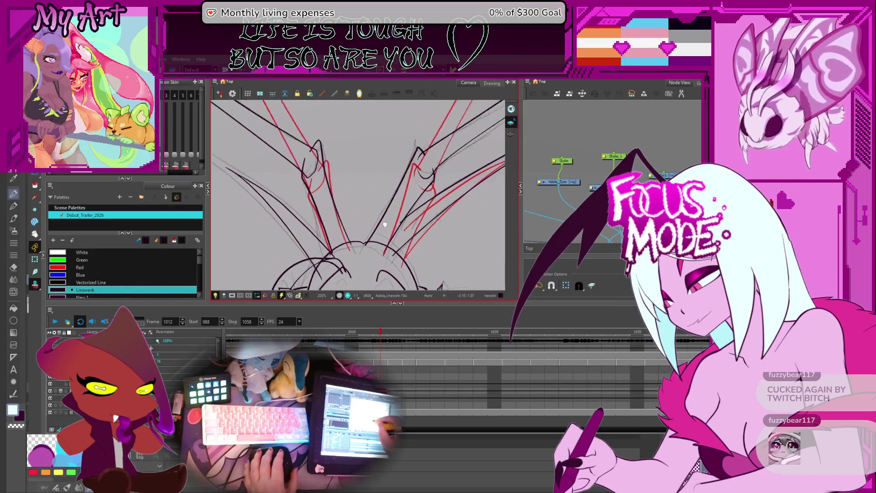
Rotate the selected limb line slightly into place, then reselect the left limb line.
scroll(393, 214, down, 2)
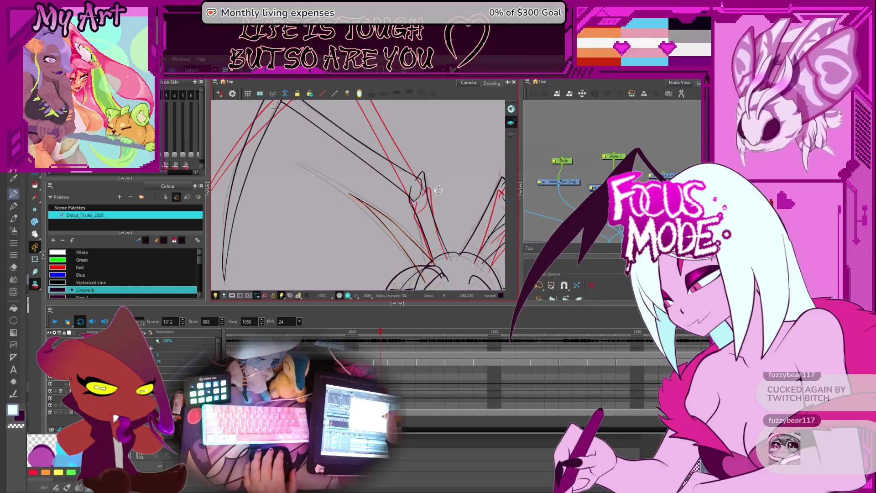
drag(439, 193, 415, 219)
click(395, 227)
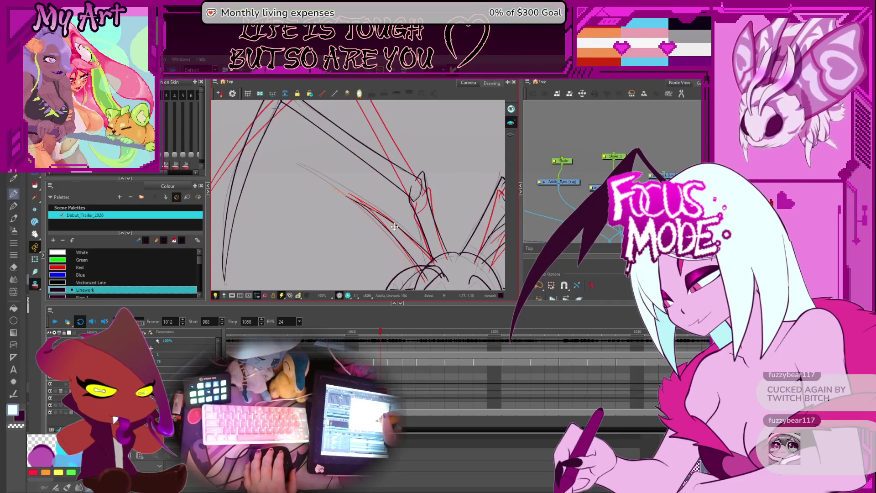
click(363, 206)
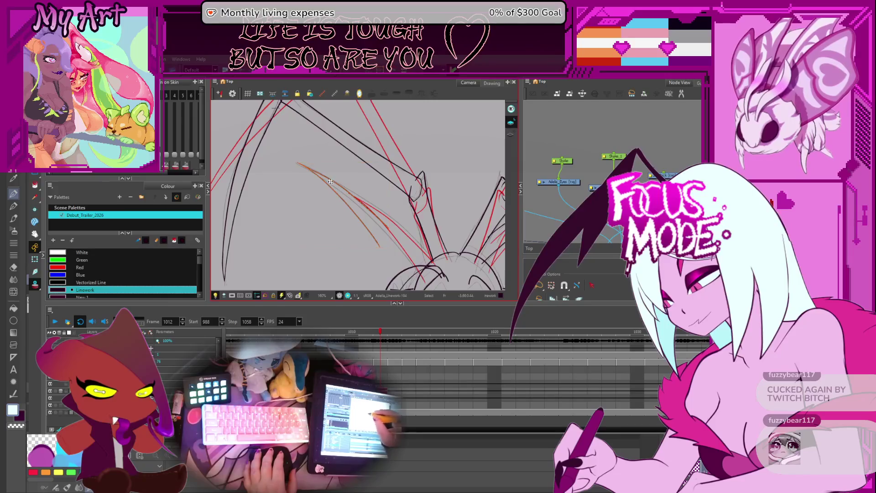
click(402, 243)
Pan onto the left limb and pick its line segment in the Contour Editor.
key(alt+q)
drag(403, 244, 374, 205)
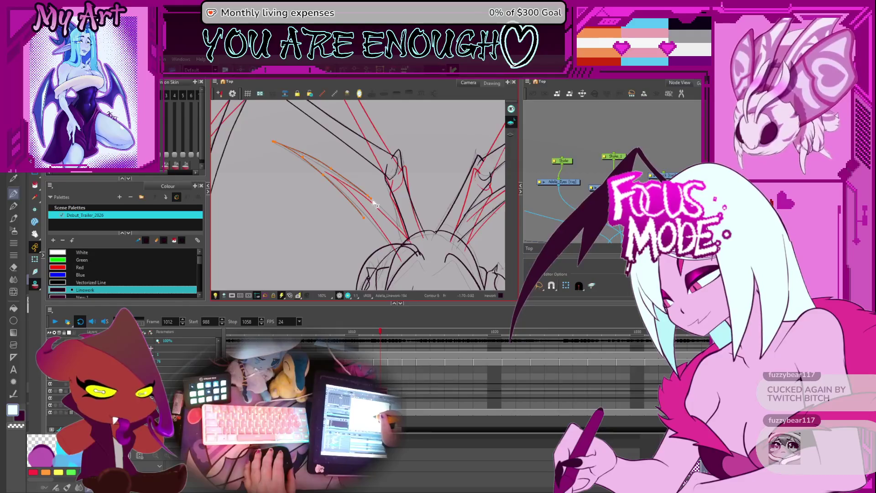
click(414, 240)
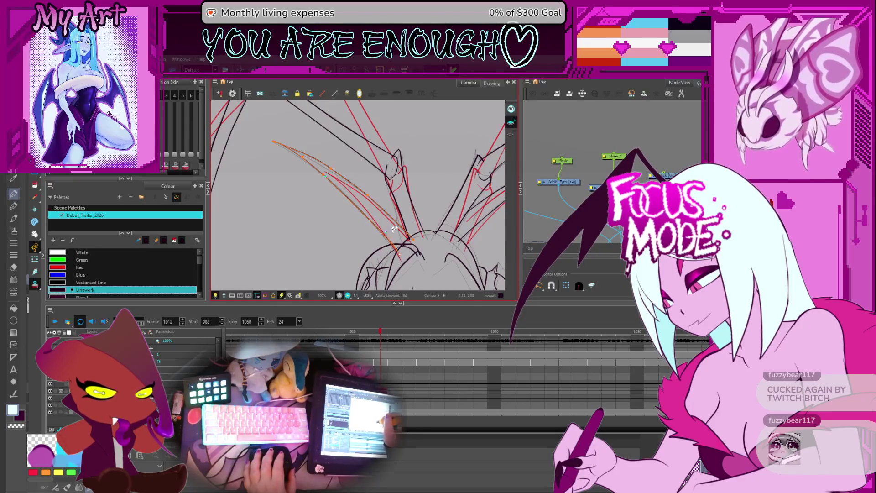
Step forward to frame 1013, flip back to 1012 to compare, then advance again.
key(period)
scroll(386, 240, down, 3)
key(comma)
key(period)
key(period)
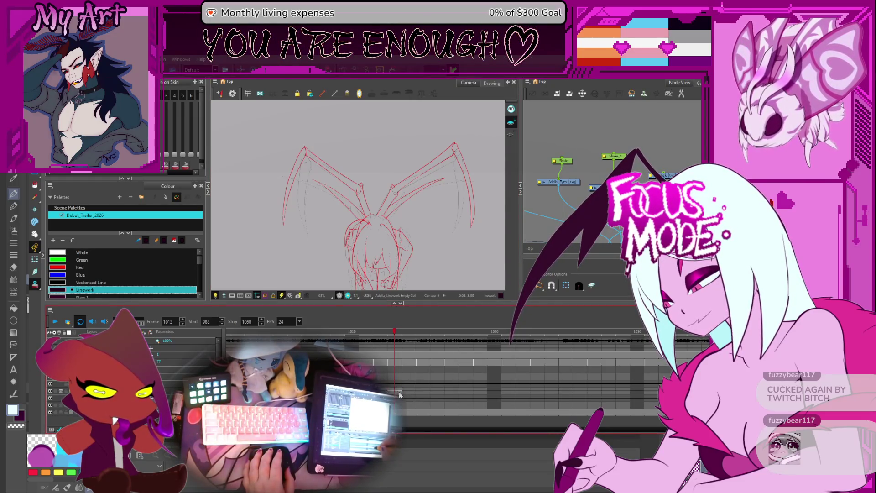
Navigate the timeline to the frame 1010 linework and select its head arc stroke.
click(400, 393)
drag(425, 251, 423, 223)
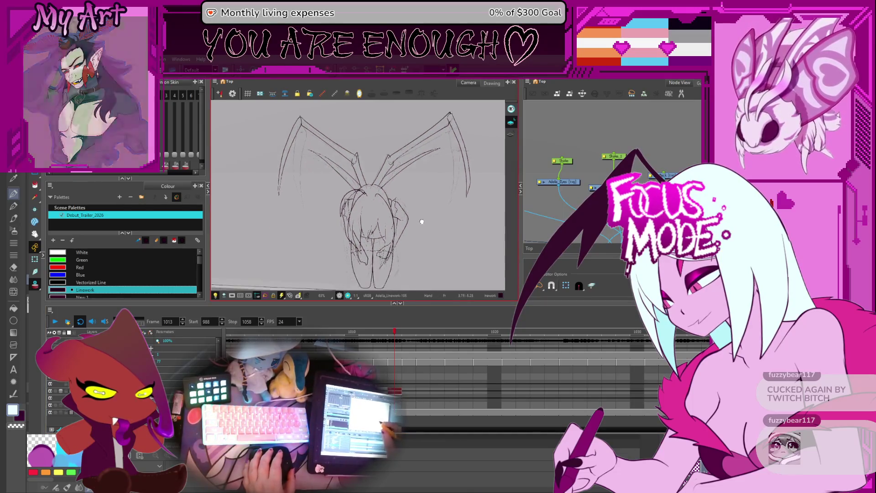
key(comma)
key(comma)
key(comma)
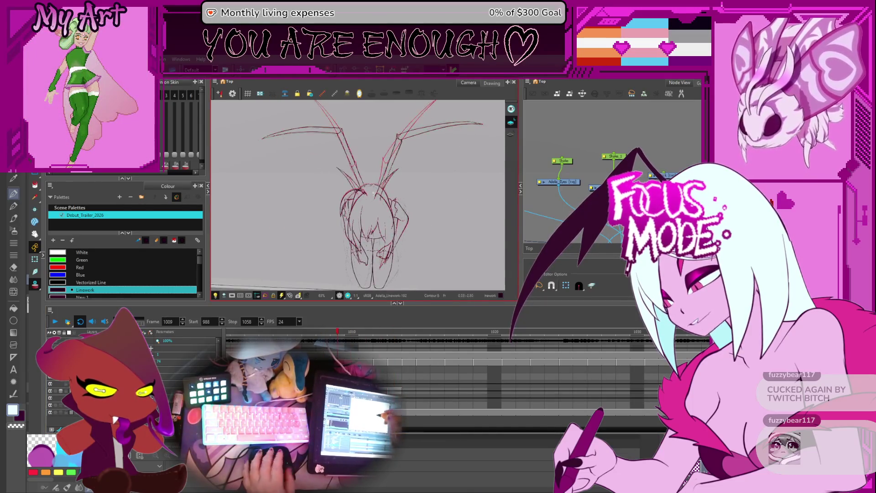
scroll(374, 189, up, 2)
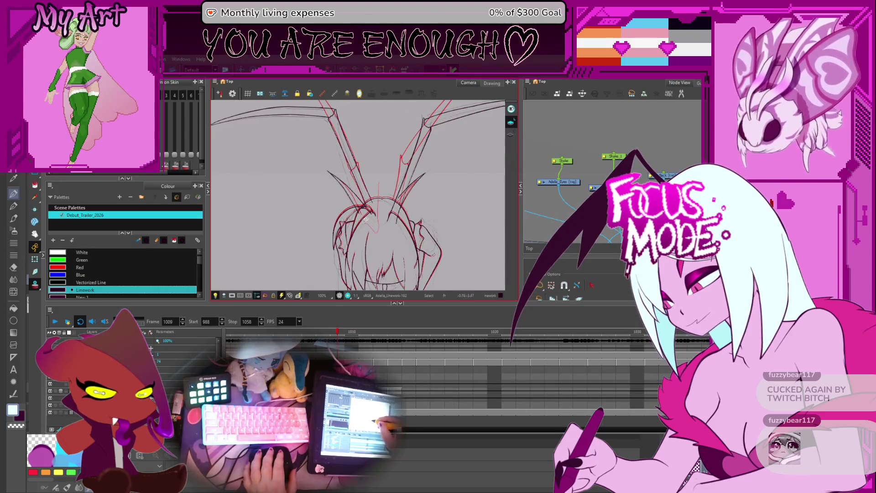
drag(383, 218, 381, 185)
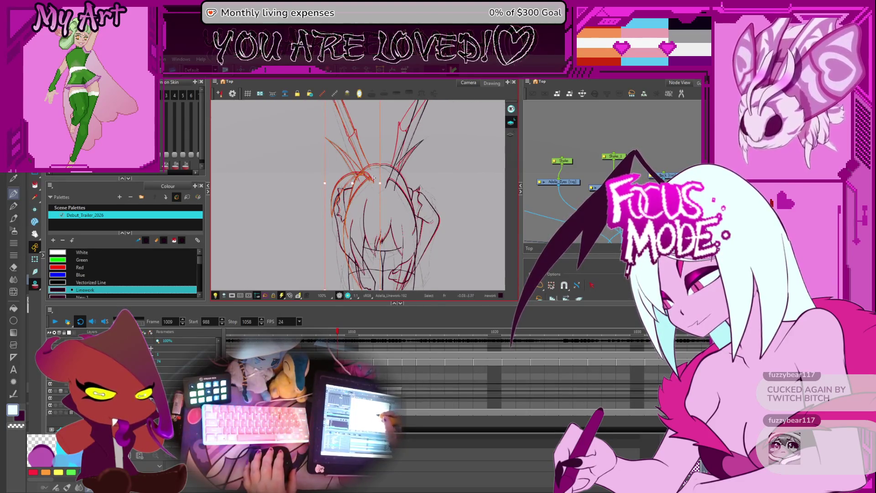
scroll(371, 172, up, 1)
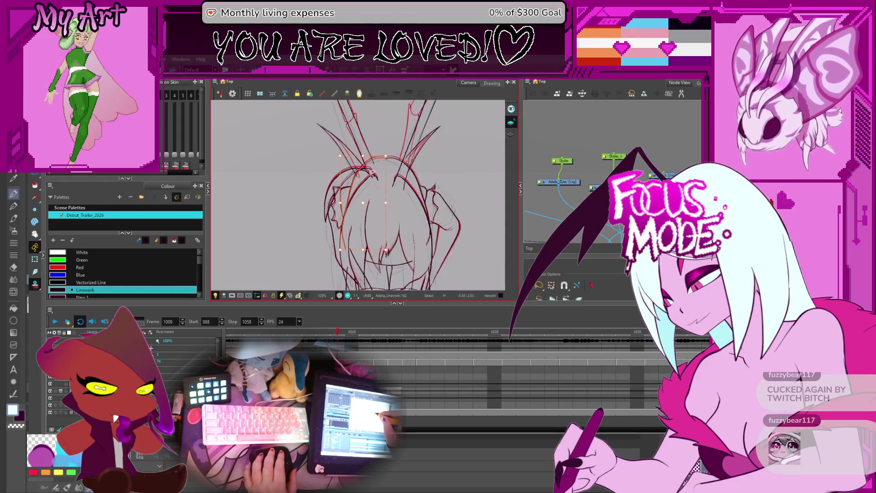
key(period)
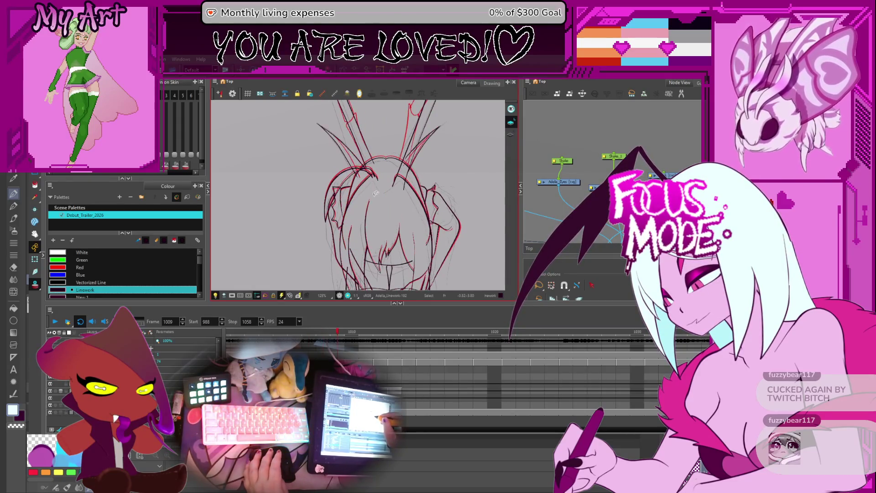
click(388, 166)
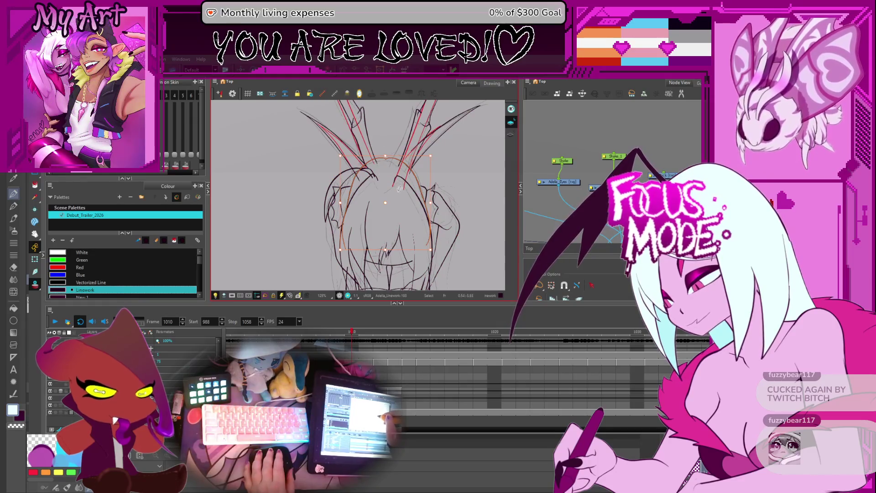
Add the hair and horn strokes to the selection and move them up and slightly left.
click(365, 184)
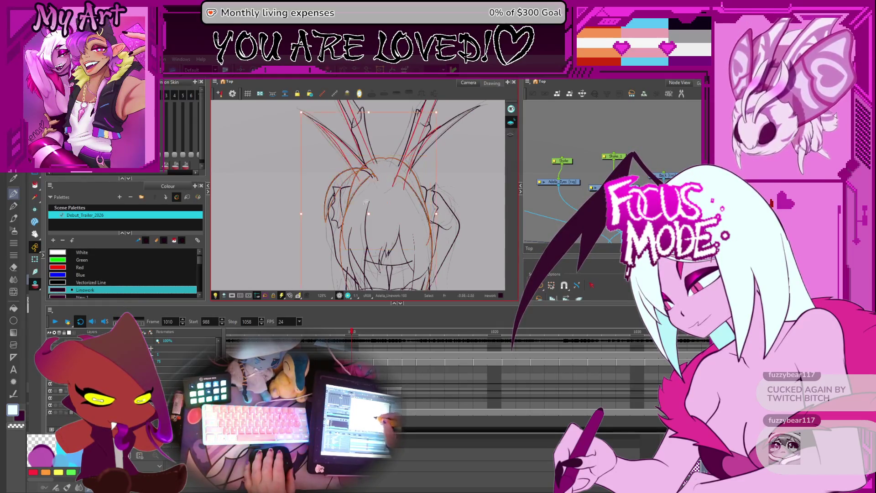
drag(373, 216, 367, 180)
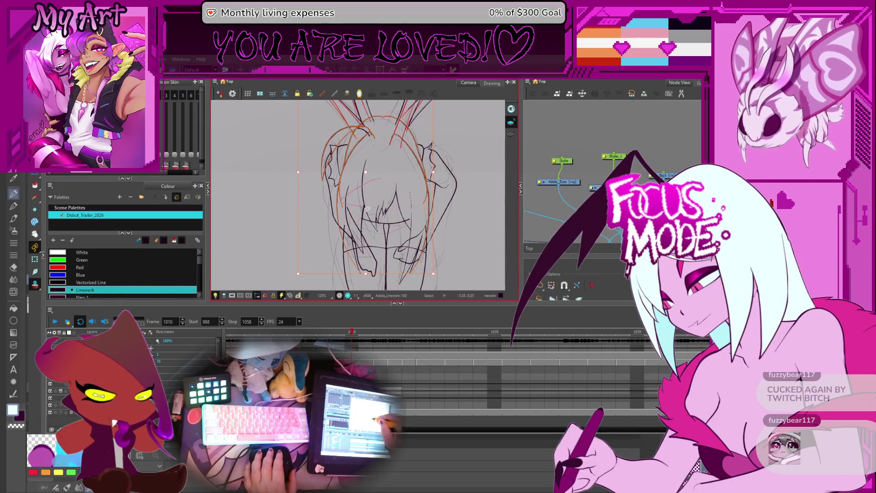
scroll(403, 225, down, 2)
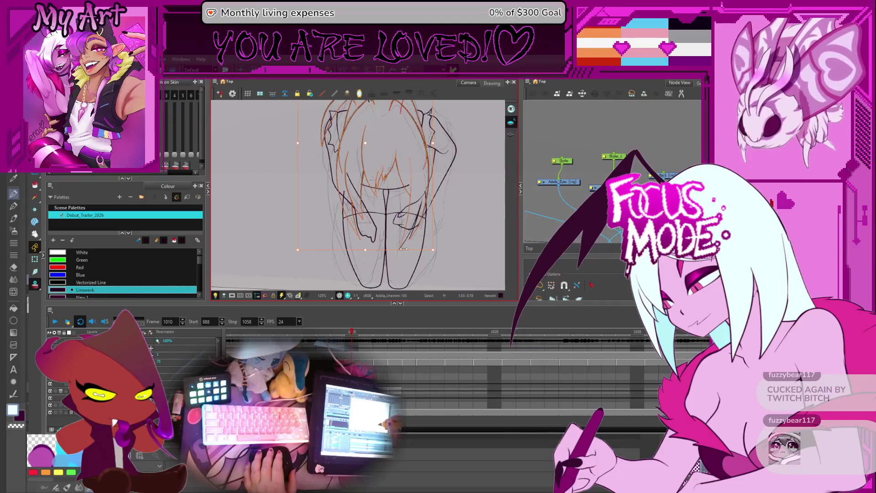
scroll(429, 197, up, 2)
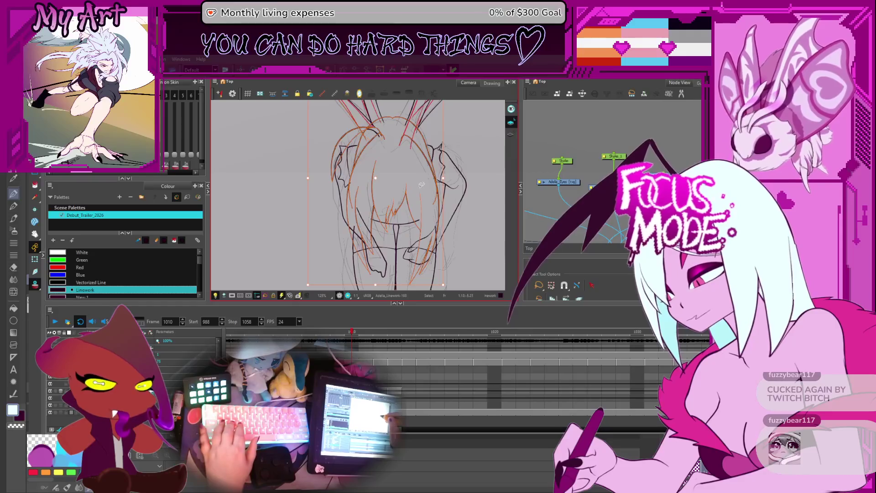
Show neighbouring drawings as onion-skin outlines and pan around to inspect the head.
key(alt+o)
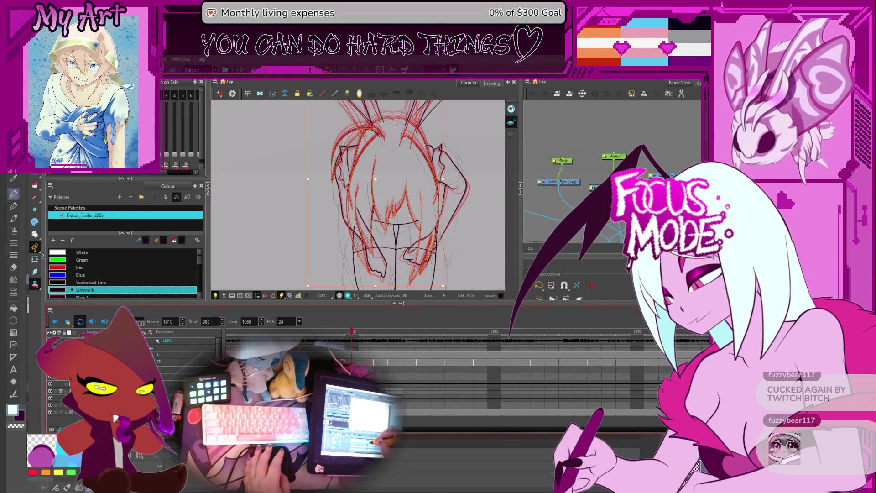
drag(409, 165, 393, 207)
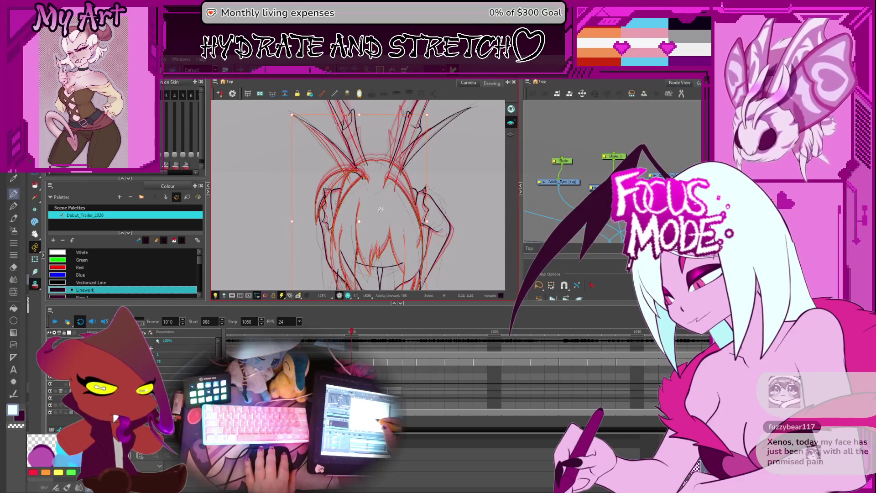
scroll(381, 209, up, 5)
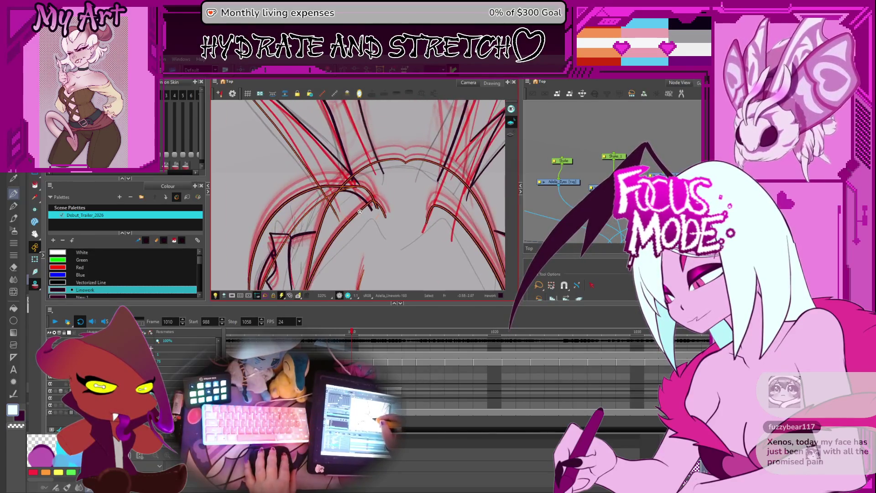
scroll(346, 181, up, 2)
scroll(345, 180, left, 3)
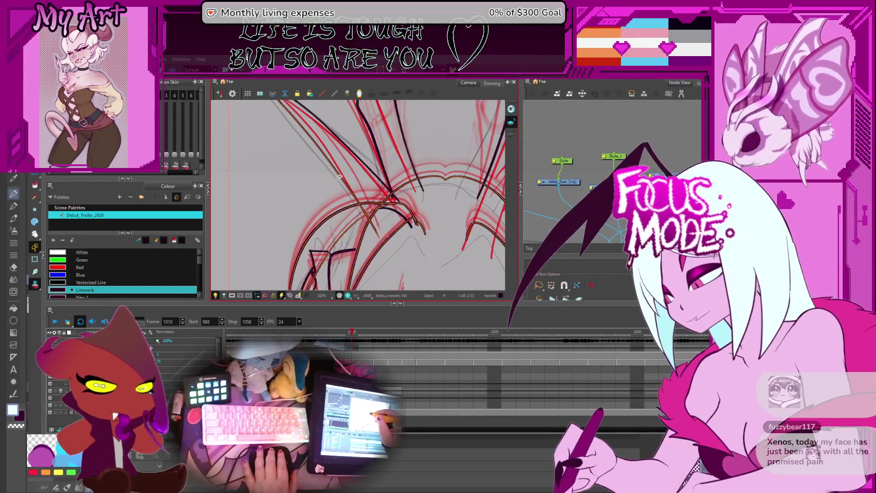
scroll(343, 180, down, 5)
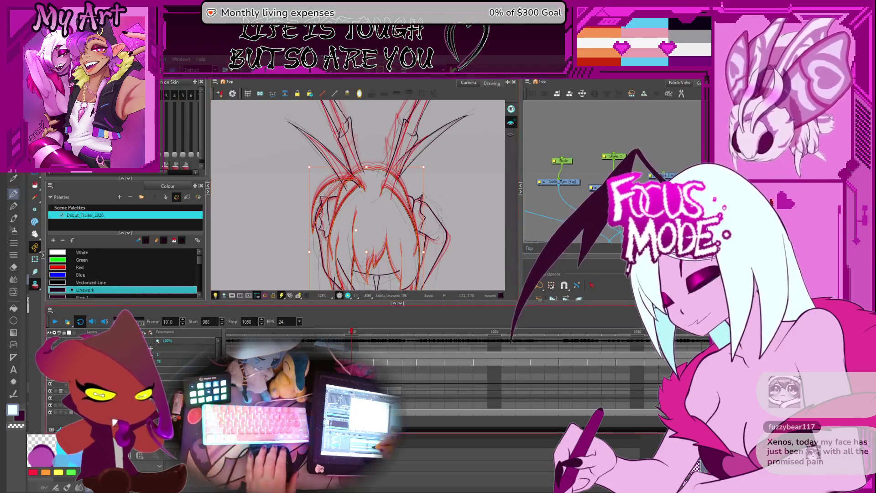
drag(372, 235, 362, 218)
On frame 1012, select the whole hair mass and bring the head into view.
key(period)
key(period)
drag(340, 179, 344, 185)
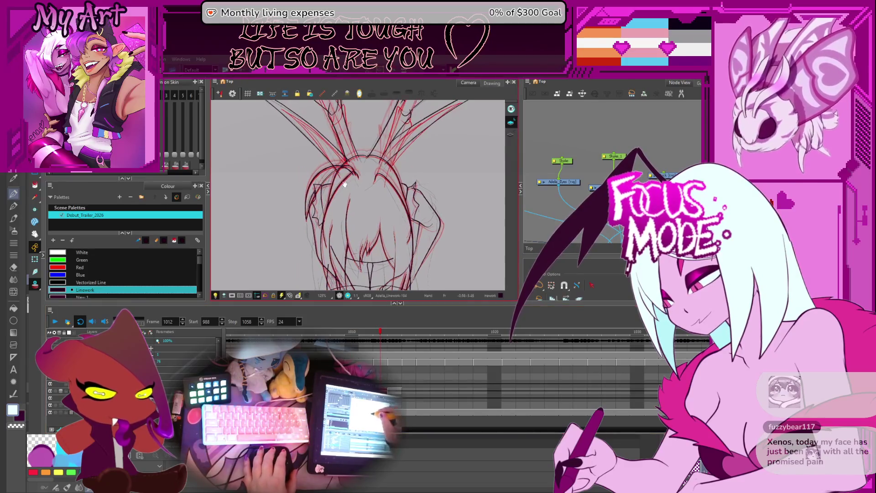
click(320, 165)
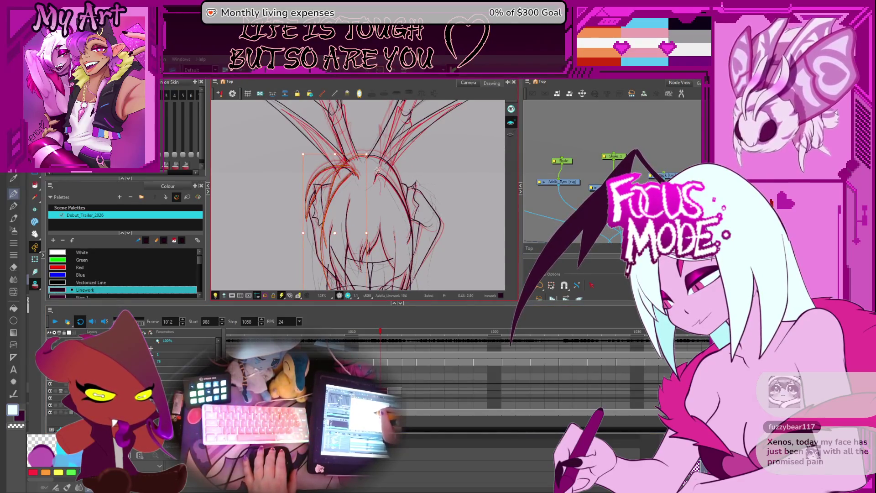
click(377, 154)
drag(356, 204, 359, 182)
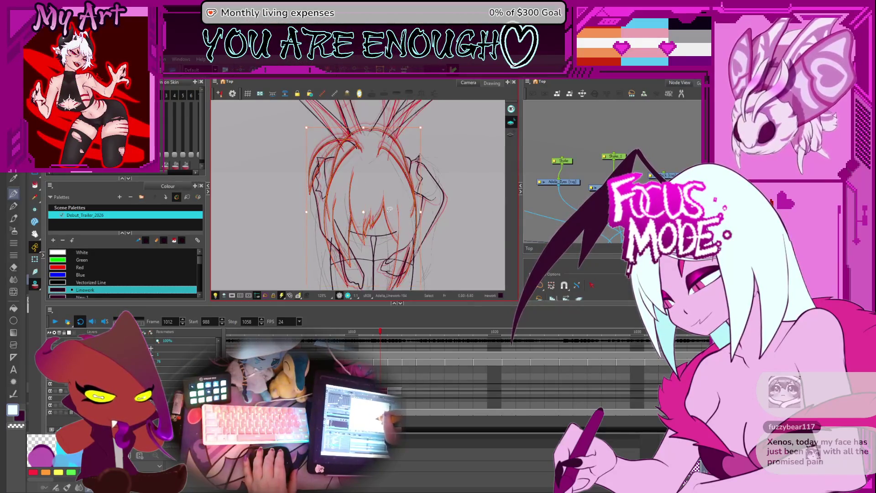
scroll(388, 207, down, 3)
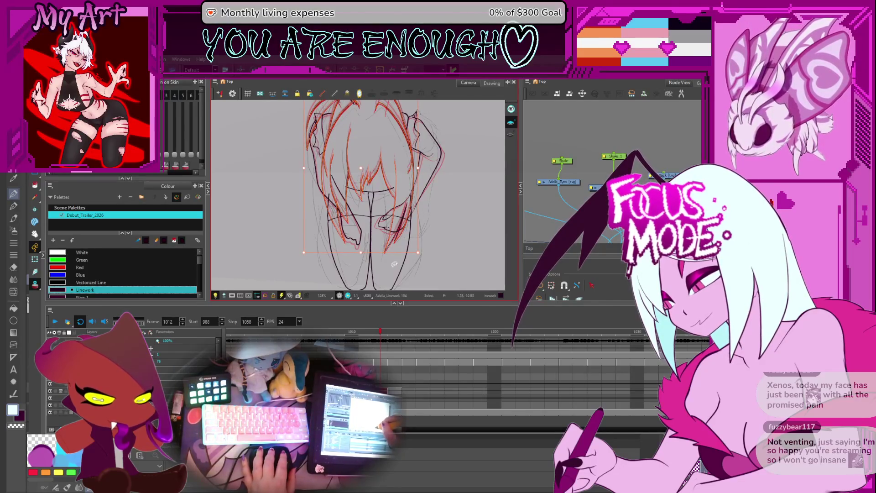
scroll(400, 232, up, 4)
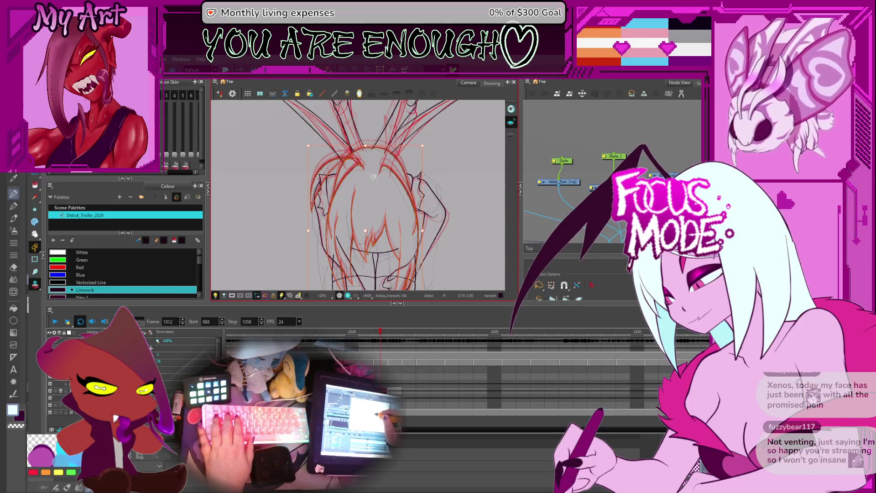
Compare frames 1012 and 1013, select the left hair strokes on 1013 and reset the view upright.
click(396, 393)
key(comma)
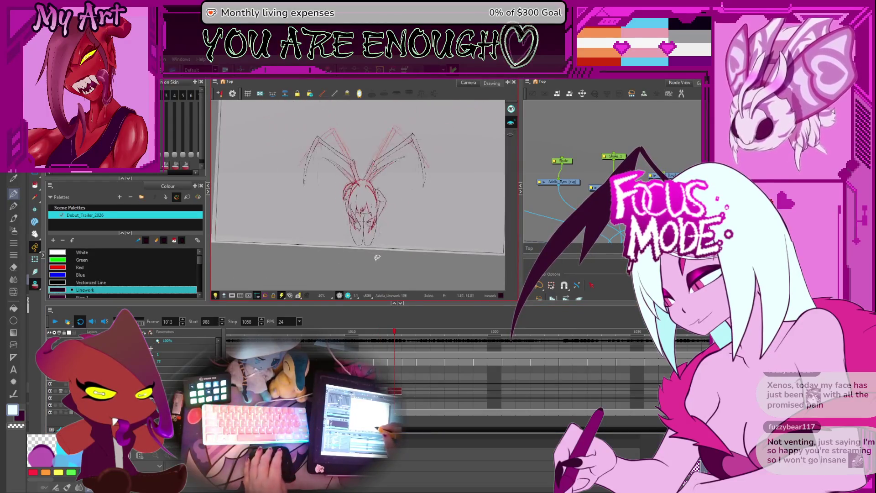
click(424, 391)
scroll(351, 181, up, 5)
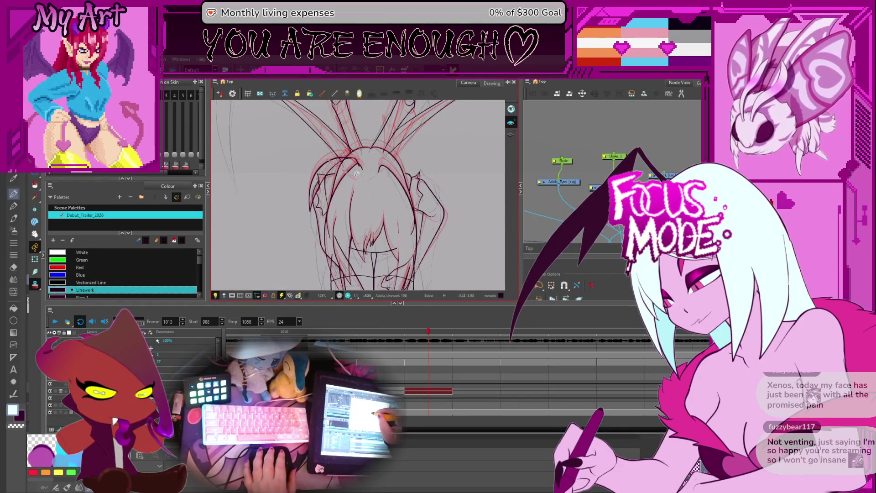
click(373, 181)
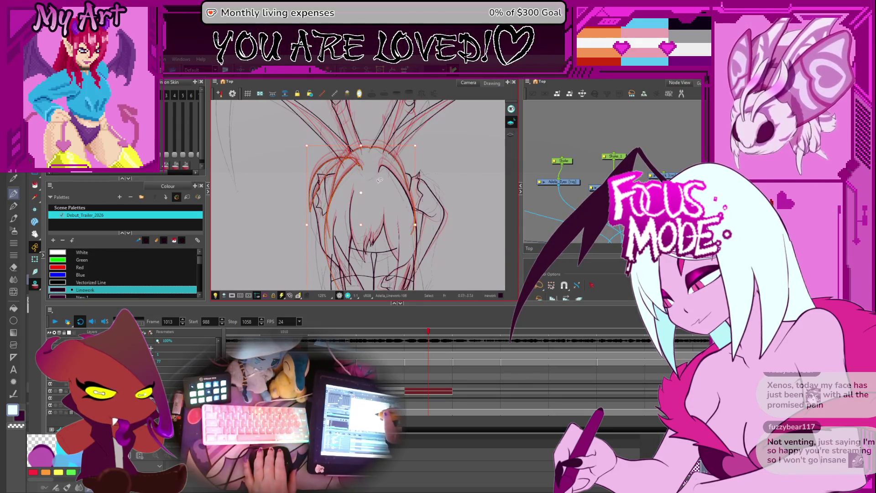
drag(377, 156, 366, 190)
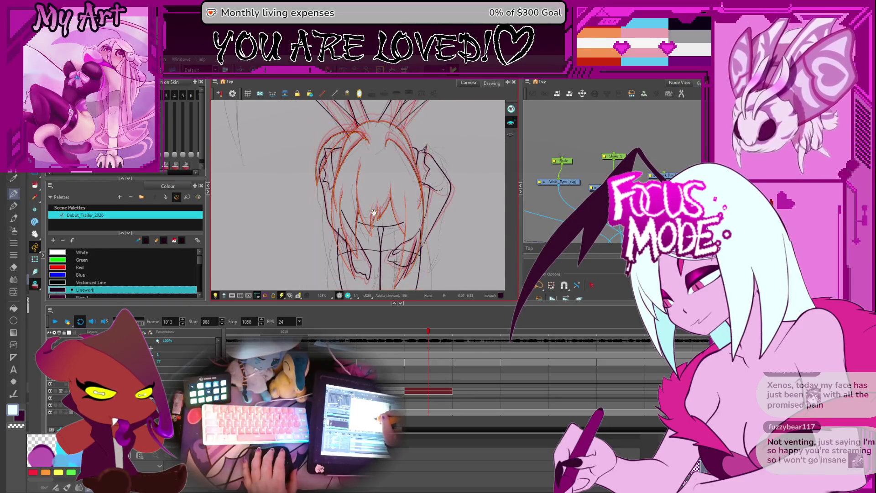
drag(401, 144, 396, 127)
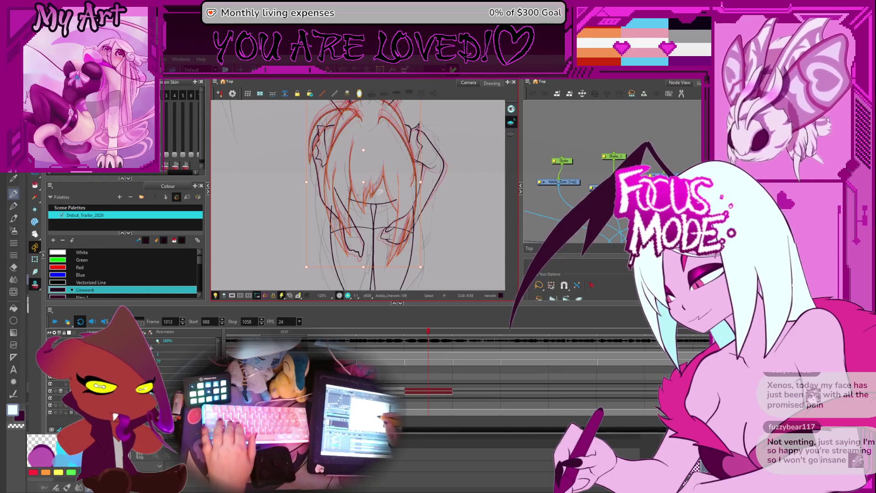
drag(379, 193, 429, 203)
key(shift+m)
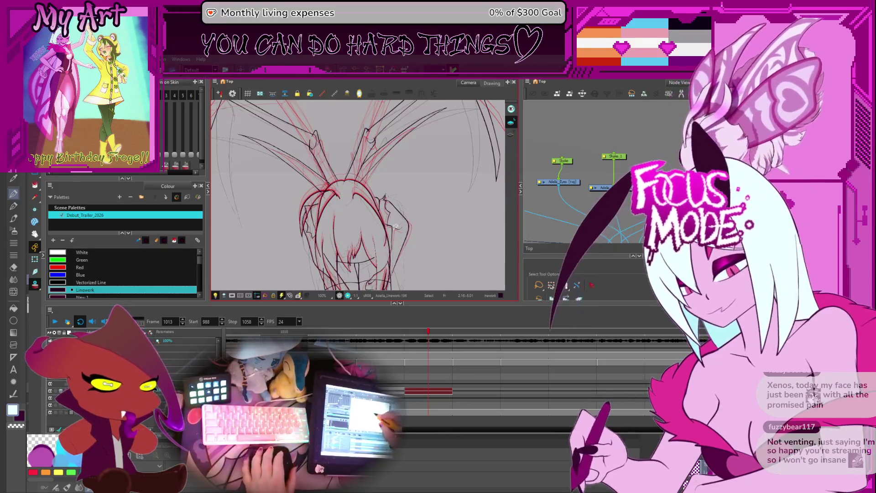
Step through frames 1011 to 1015 and settle back on frame 1013.
scroll(419, 181, down, 4)
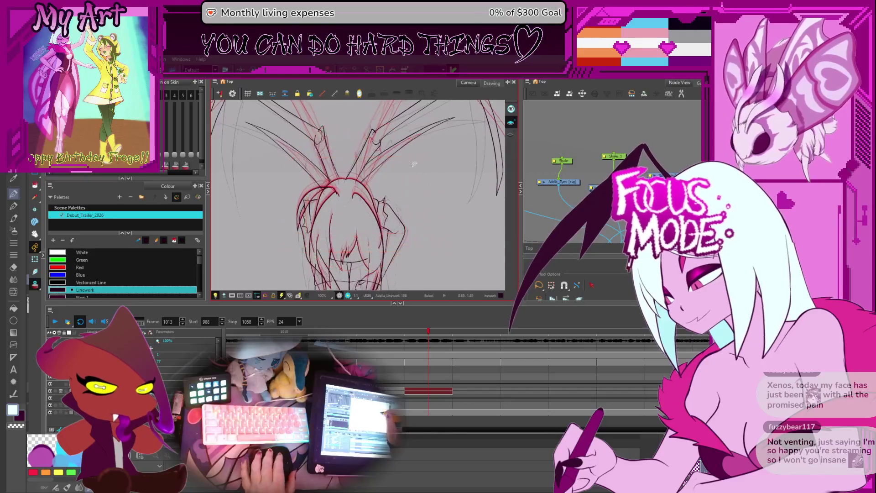
scroll(407, 149, up, 2)
key(period)
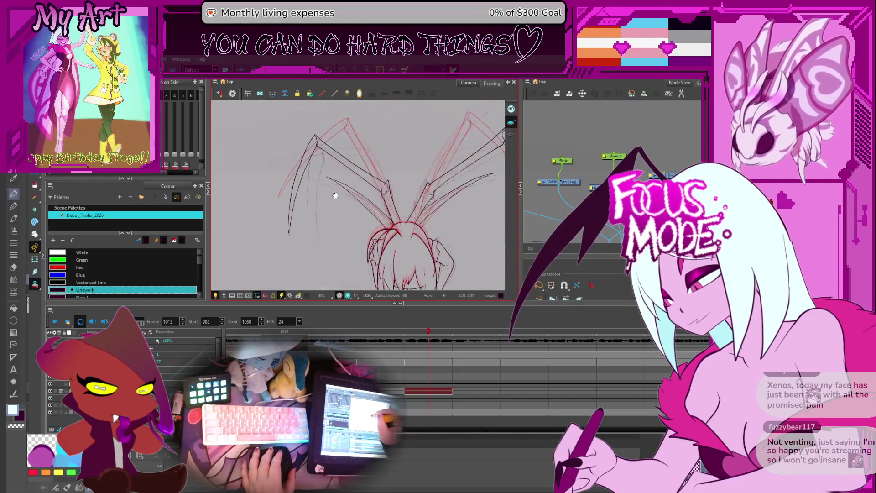
scroll(330, 207, down, 1)
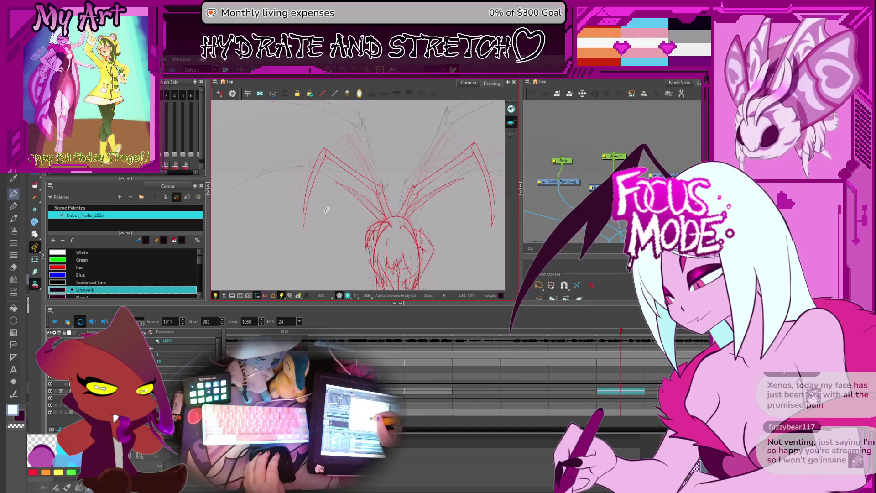
key(comma)
key(comma)
key(comma)
key(period)
key(period)
key(period)
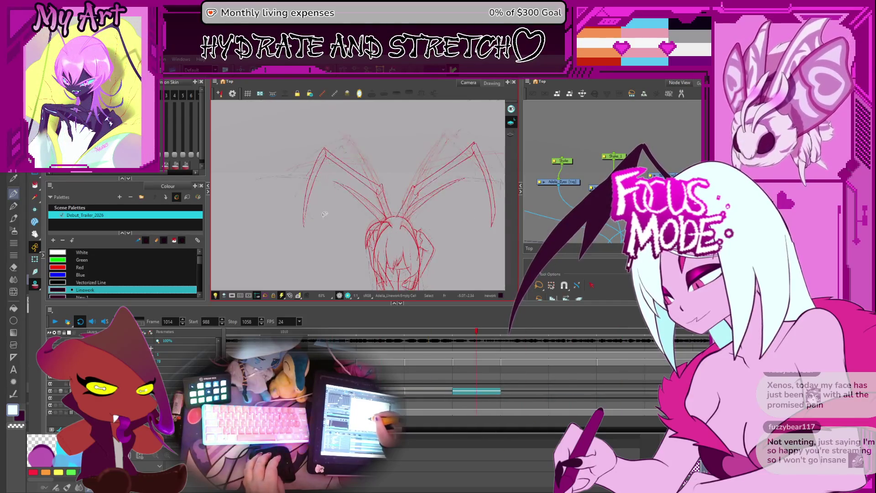
key(comma)
key(comma)
scroll(321, 203, up, 3)
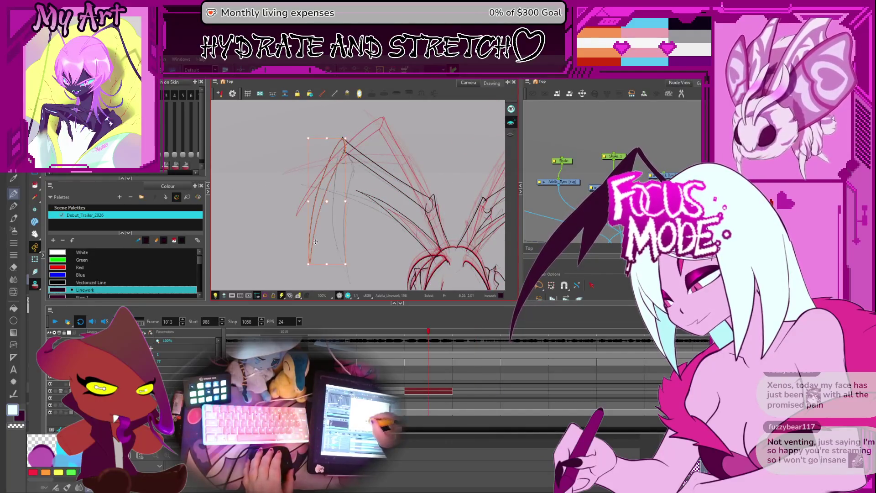
Pan to the left legs, select the thin left leg line and zoom to 250%.
drag(315, 237, 308, 215)
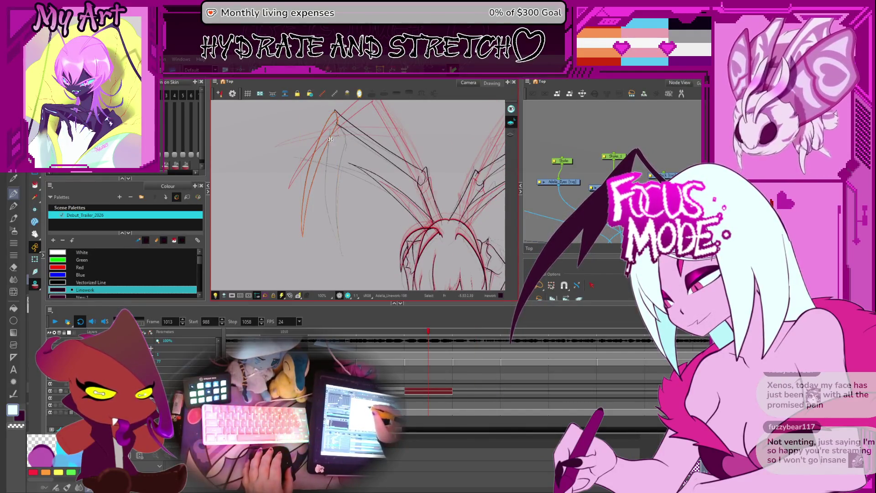
click(299, 244)
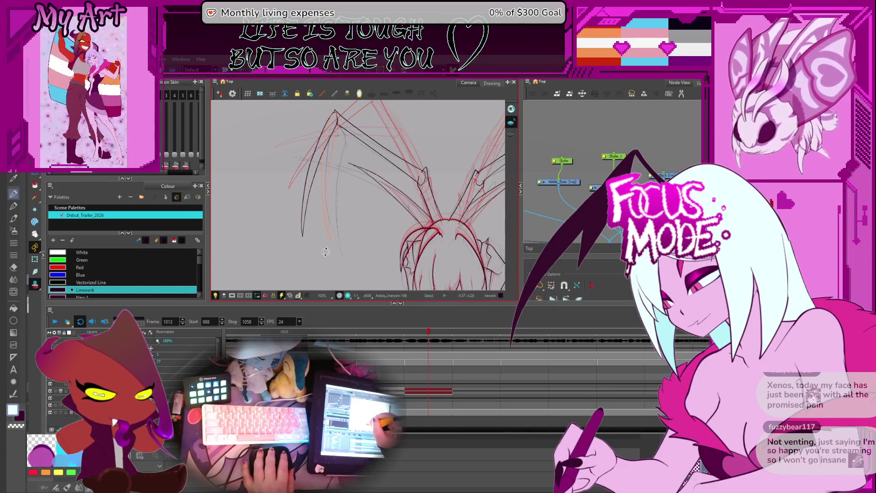
click(334, 244)
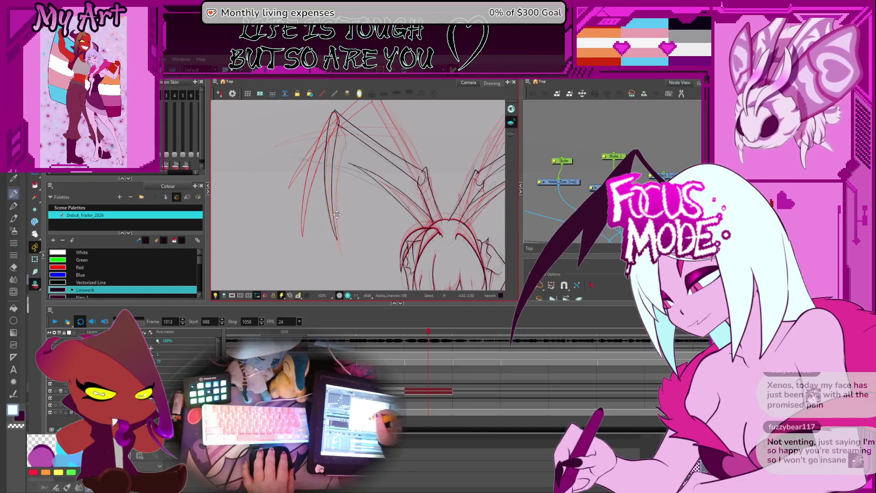
scroll(338, 219, up, 3)
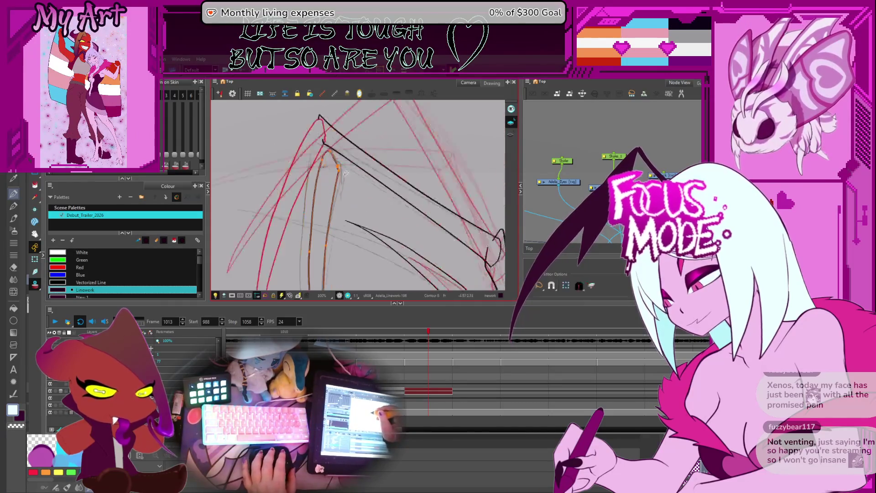
Reshape the left leg line and the tall leg stroke while panning along the upper-left leg.
drag(324, 160, 340, 178)
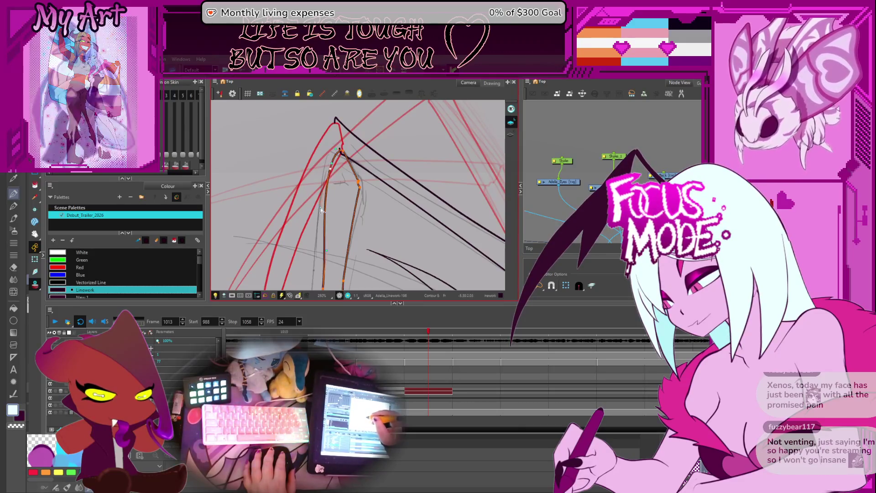
scroll(321, 219, down, 3)
click(315, 226)
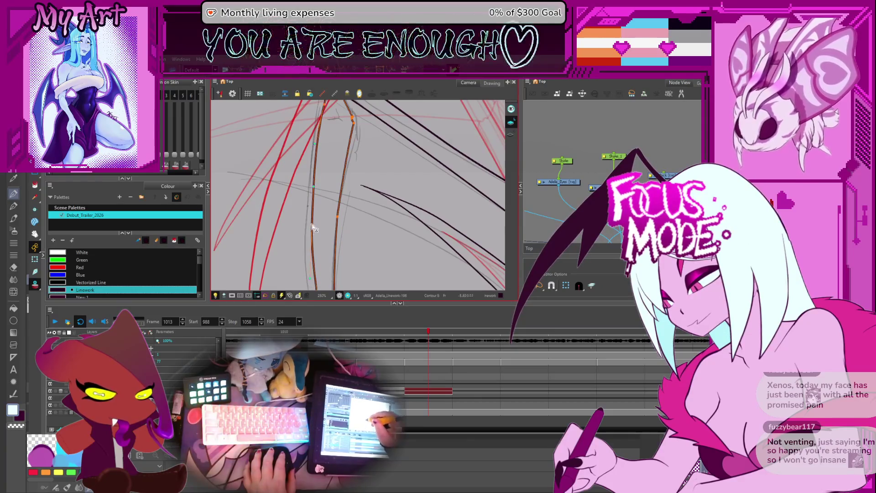
drag(349, 197, 334, 223)
click(324, 247)
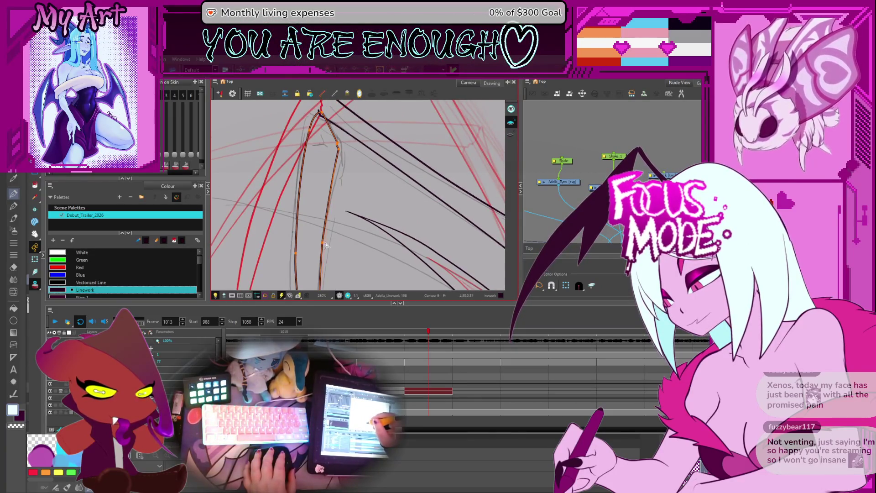
scroll(326, 245, up, 3)
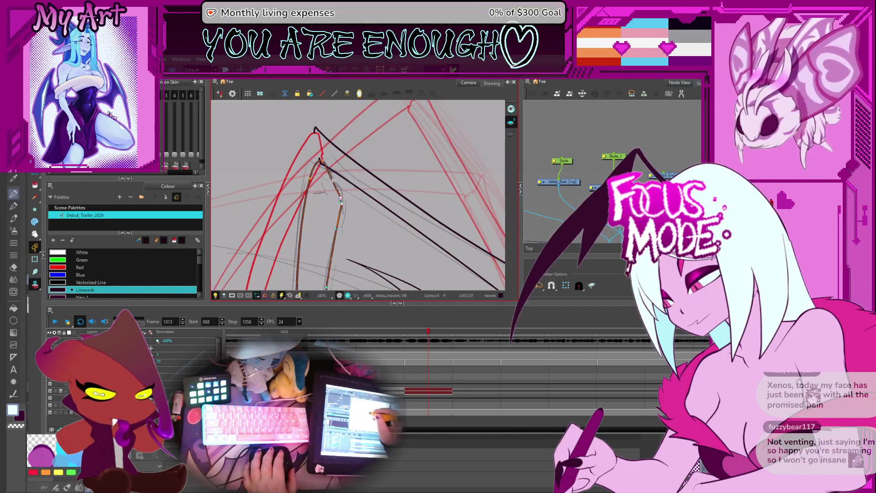
drag(325, 169, 352, 172)
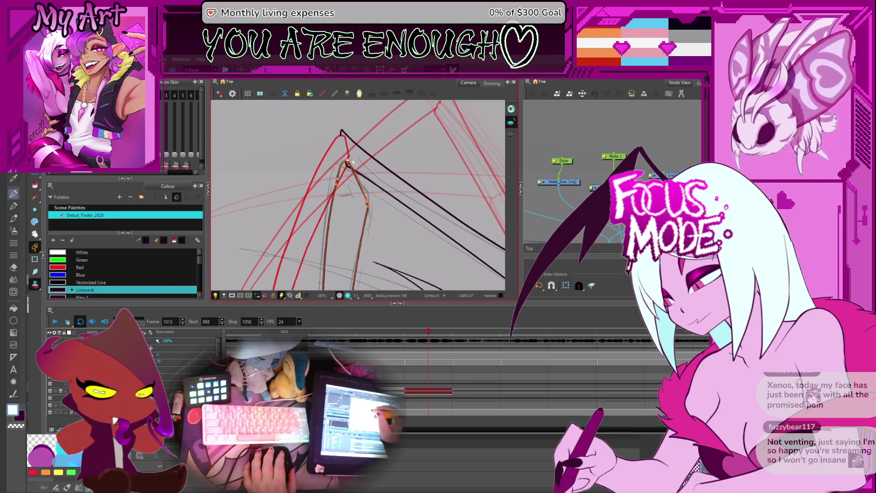
scroll(365, 158, down, 2)
mouse_move(360, 160)
mouse_down()
mouse_move(341, 165)
mouse_move(356, 178)
mouse_up()
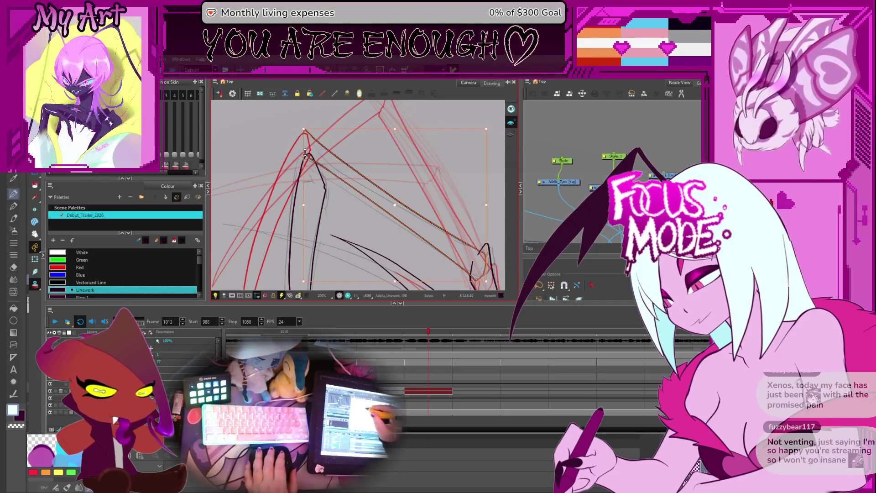
Select the long diagonal leg stroke and skew it so it meets the knee joint.
click(301, 169)
click(327, 152)
drag(330, 146, 336, 146)
click(308, 181)
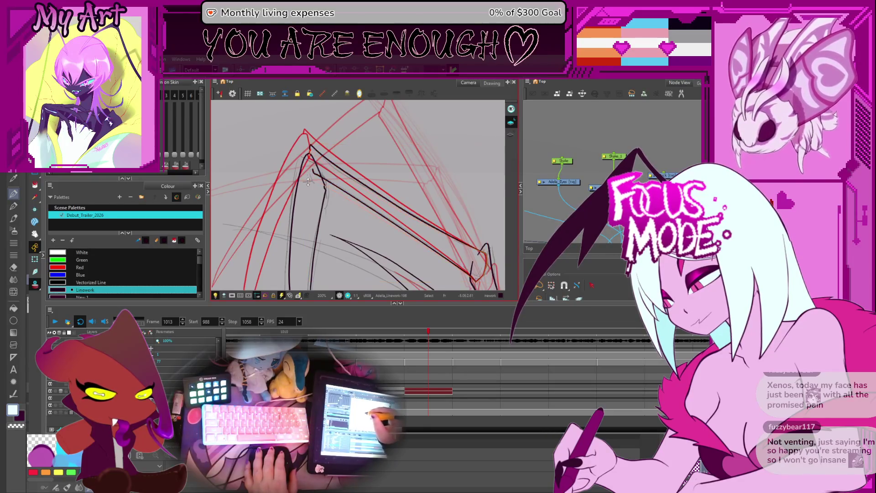
click(309, 182)
drag(331, 154, 327, 155)
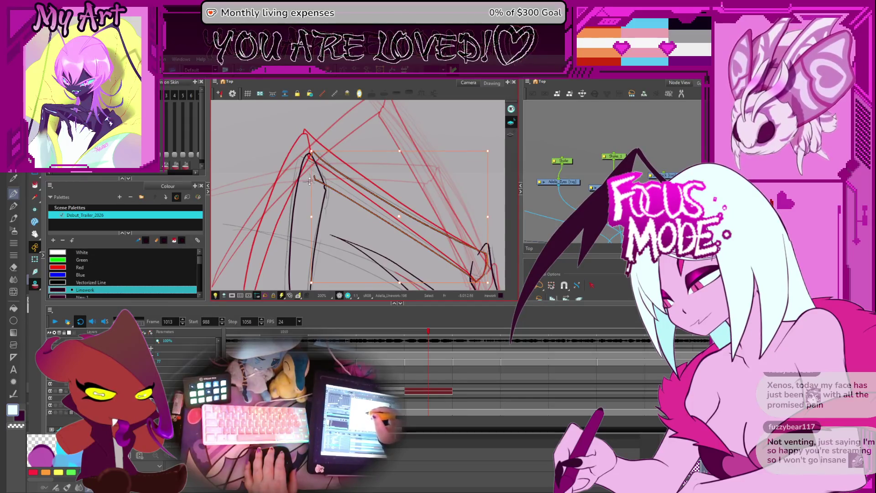
Pan over the upper legs and flip to frame 1012 and back to 1013.
scroll(312, 142, up, 2)
scroll(313, 141, up, 2)
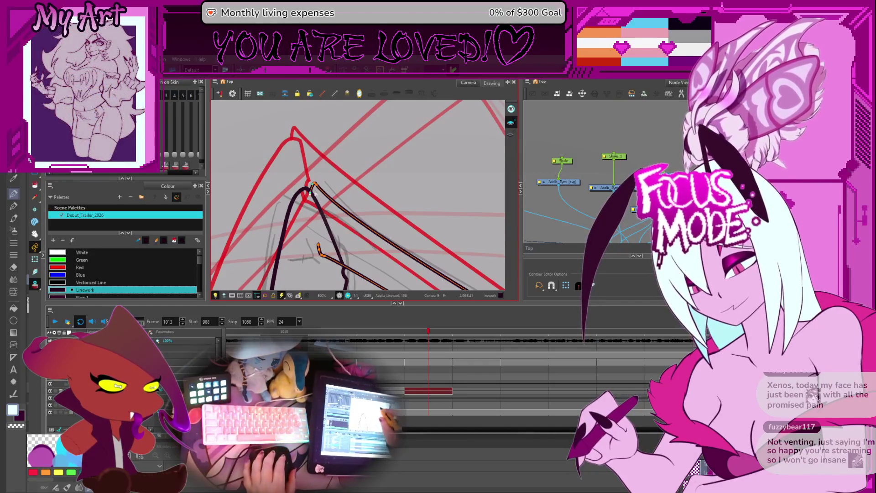
scroll(309, 206, down, 5)
drag(388, 256, 340, 197)
key(comma)
key(period)
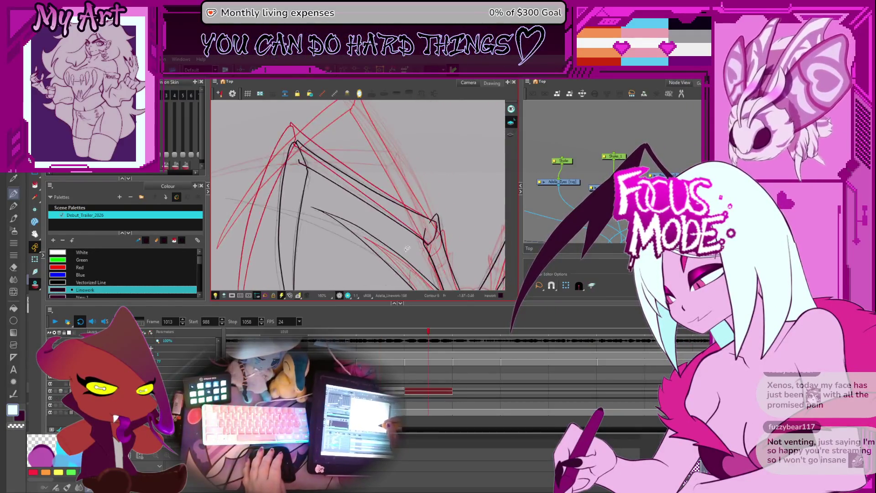
Select the long upper leg strokes around the central leg joint.
drag(438, 220, 387, 171)
scroll(413, 184, up, 3)
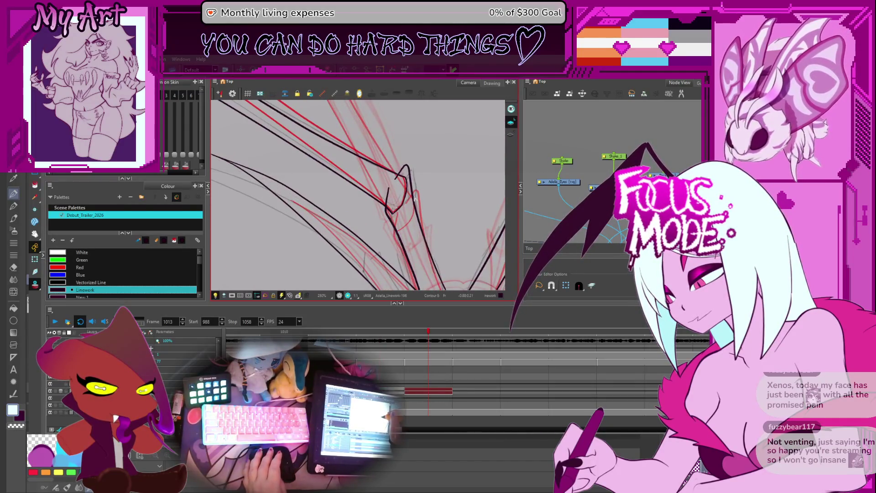
key(alt+s)
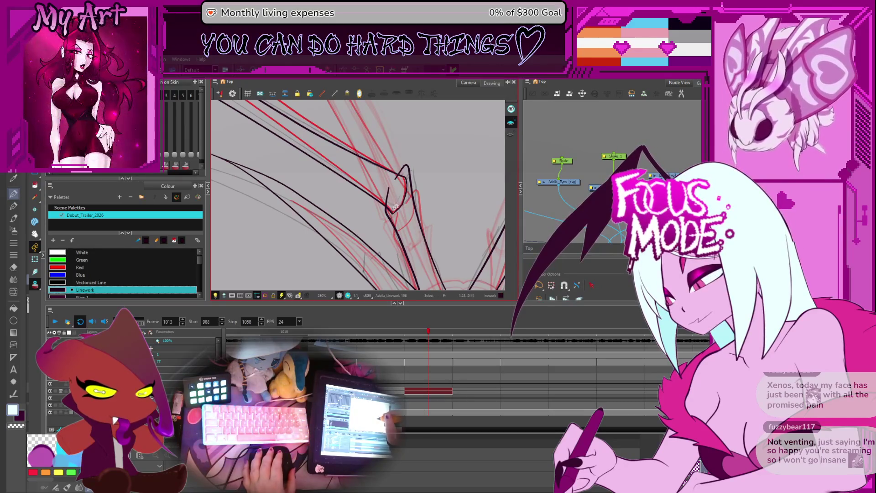
click(406, 172)
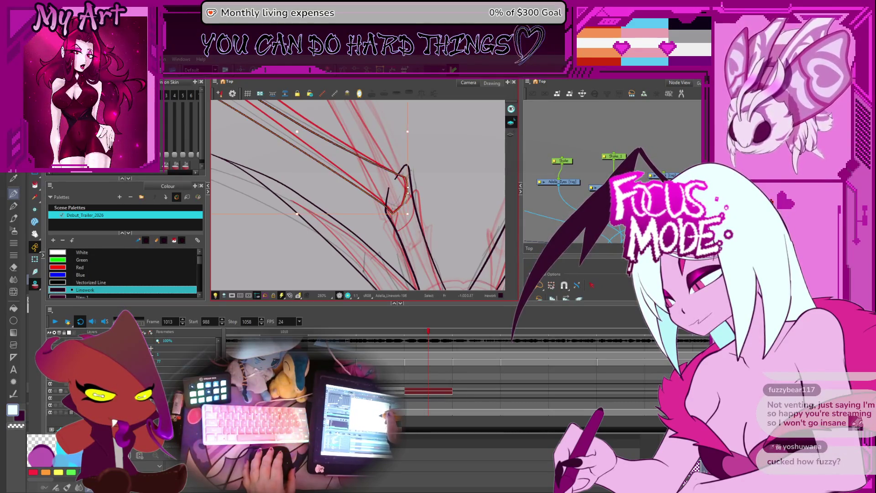
drag(424, 160, 405, 178)
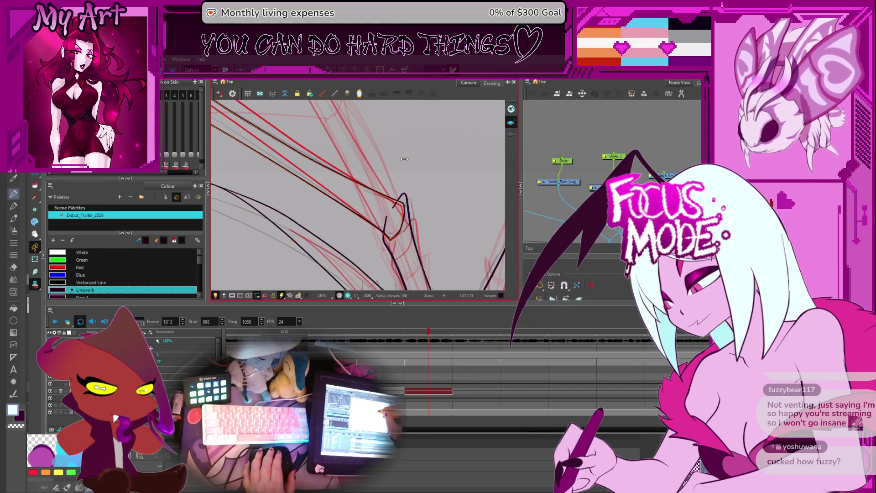
mouse_move(433, 182)
mouse_down()
mouse_move(427, 104)
mouse_move(430, 163)
mouse_move(412, 153)
mouse_move(407, 132)
mouse_up()
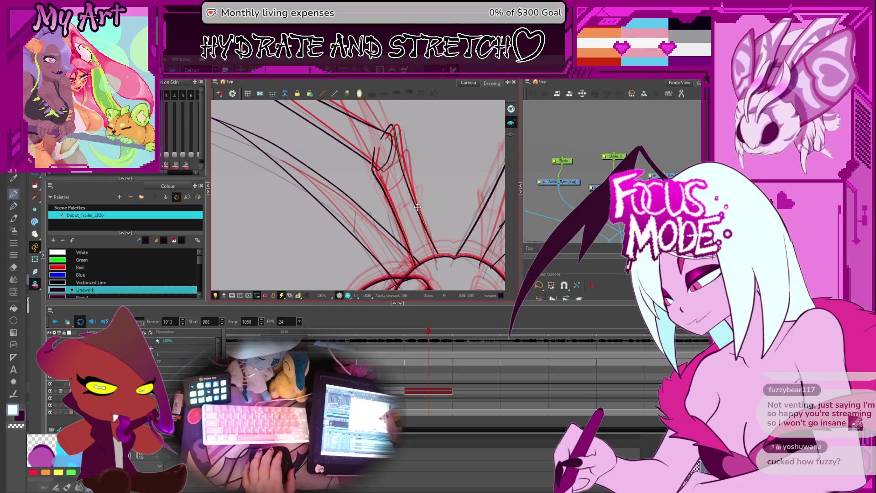
click(419, 209)
drag(405, 149, 416, 185)
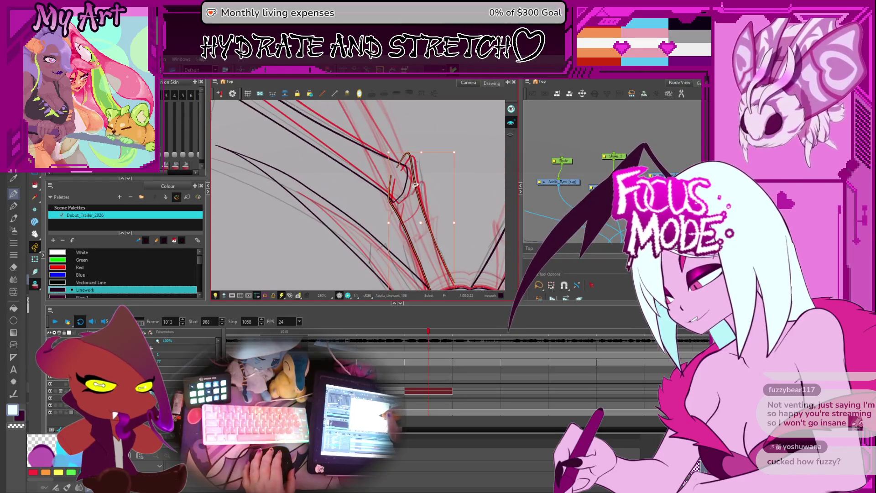
click(415, 188)
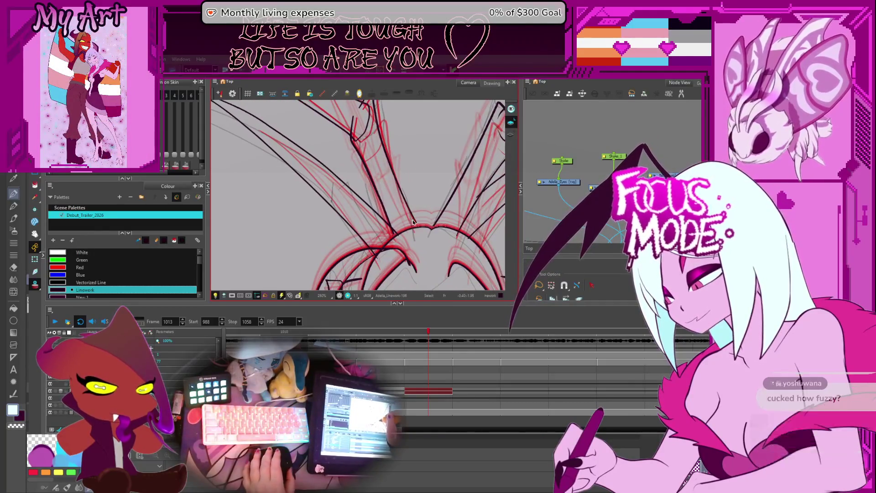
Edit a joint stroke's control points, then compare frames 1012 and 1013.
key(alt+q)
click(419, 227)
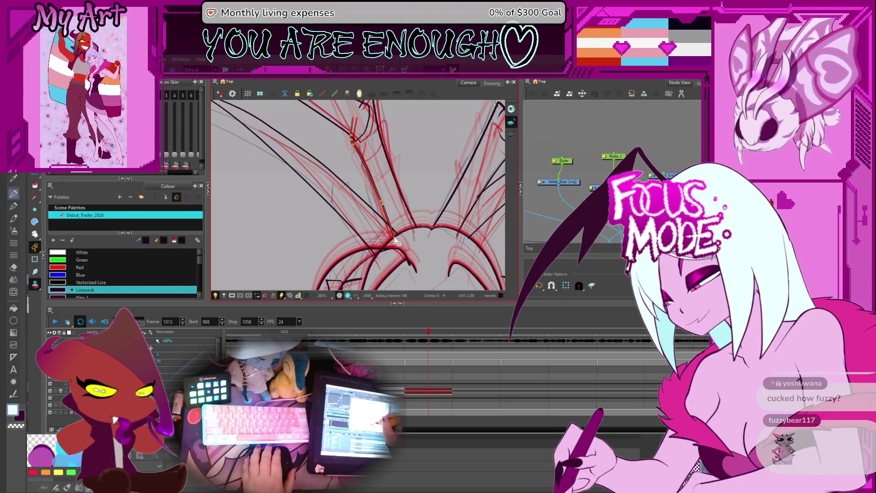
key(comma)
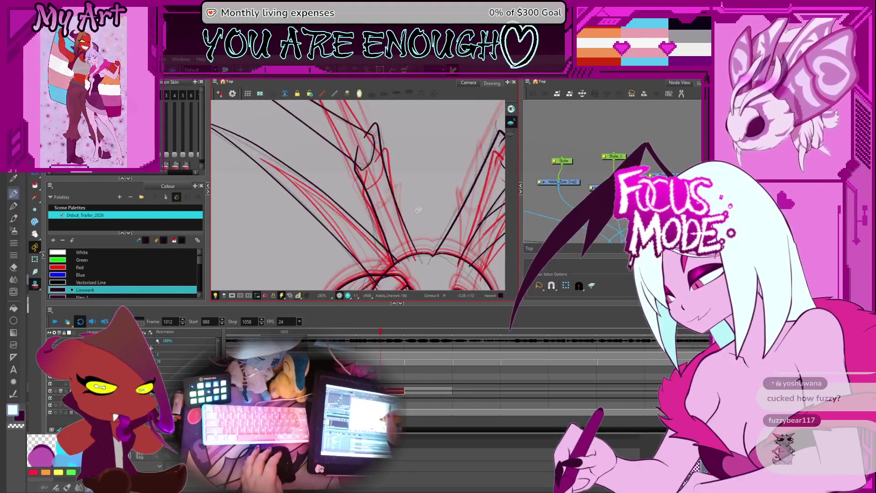
key(period)
scroll(418, 209, down, 3)
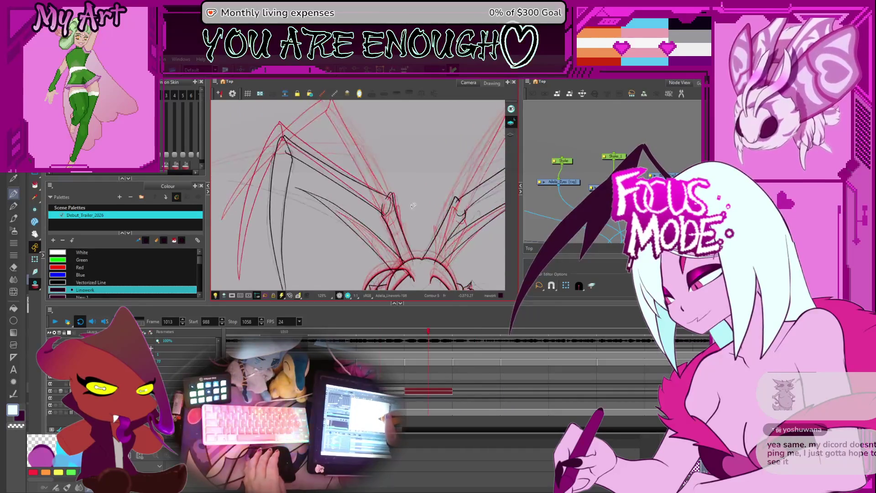
Select the thin strokes crossing the upper-left limb.
mouse_move(352, 218)
mouse_down()
mouse_move(382, 194)
mouse_move(398, 203)
mouse_up()
click(443, 187)
click(435, 201)
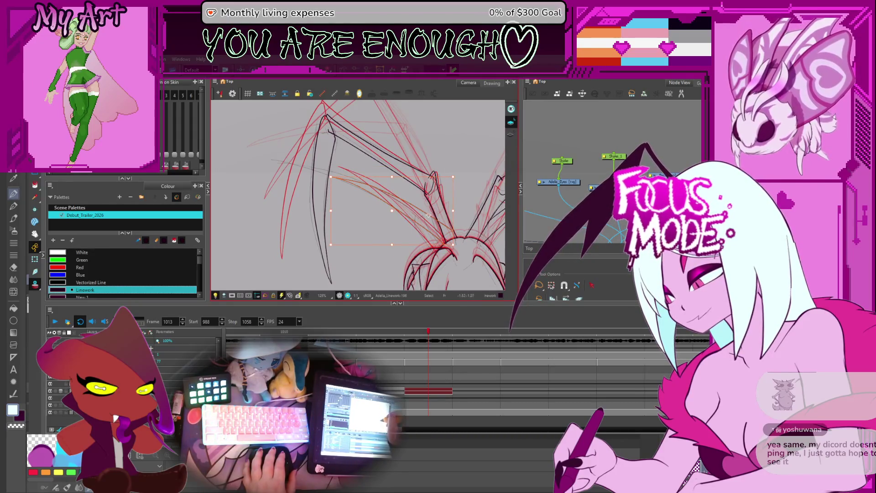
click(388, 195)
click(345, 183)
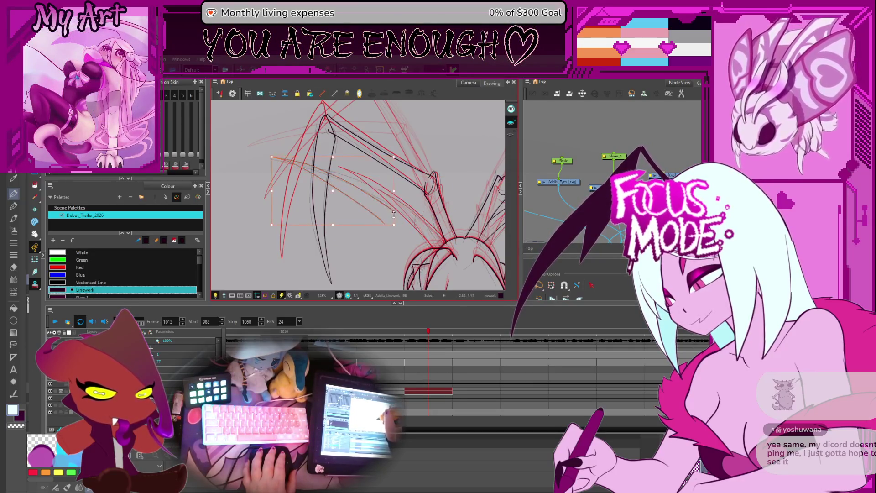
click(397, 201)
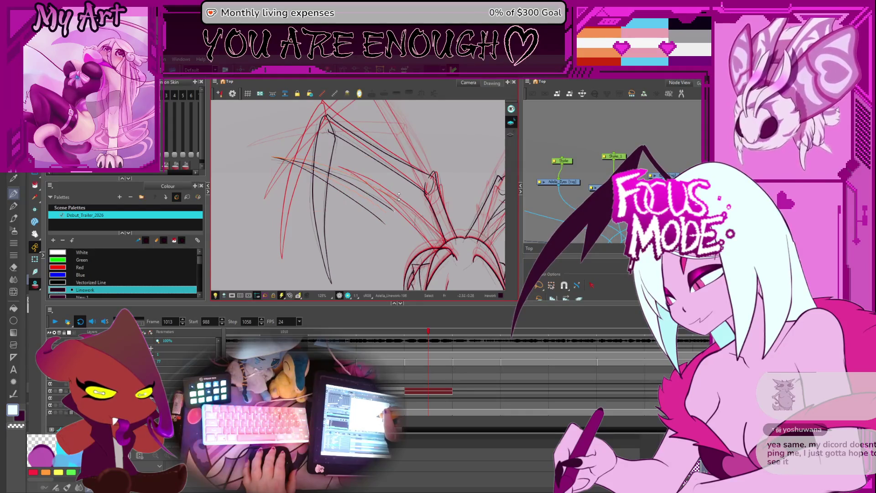
click(346, 175)
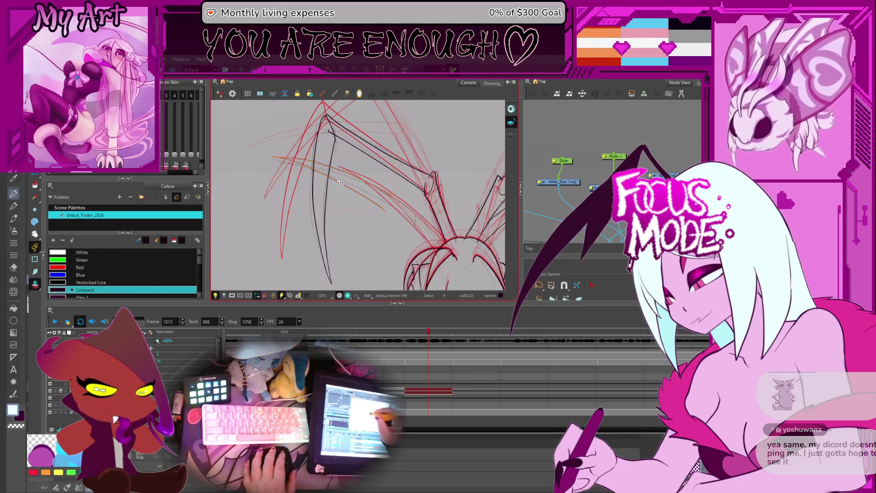
click(340, 189)
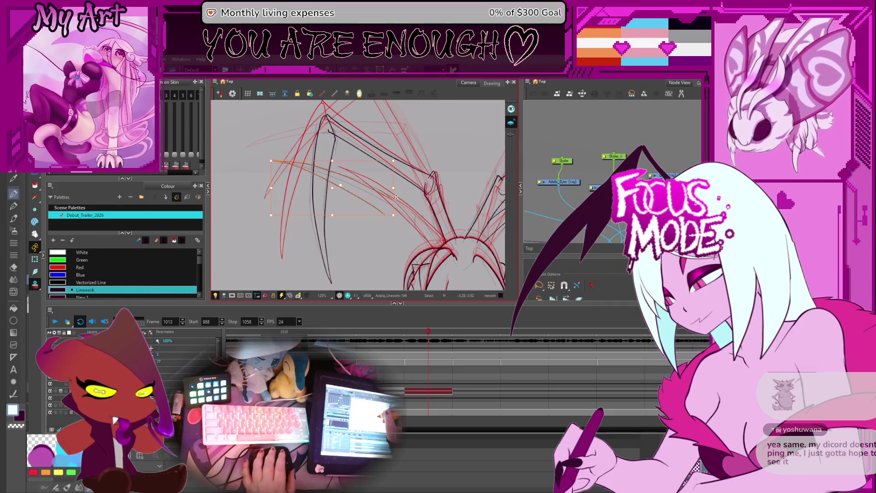
scroll(395, 197, up, 4)
Extend the stroke's end along the limb and smooth its curve in the Contour Editor.
key(alt+q)
drag(430, 220, 430, 219)
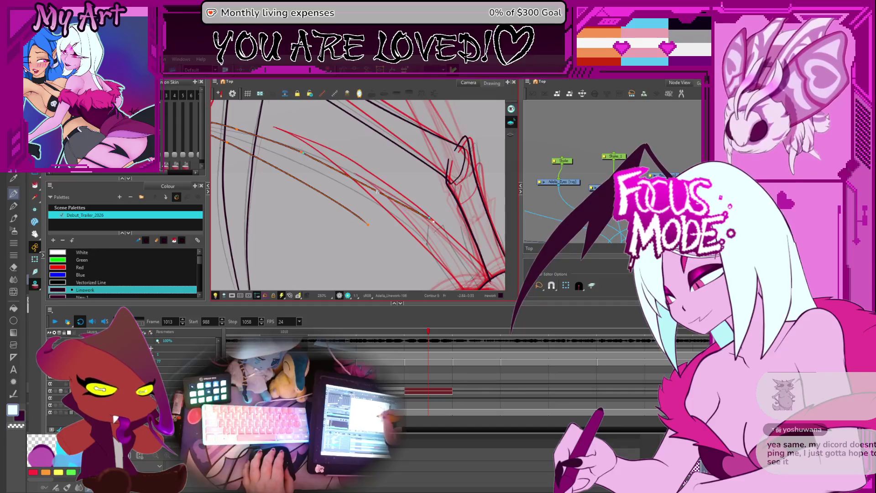
drag(351, 177, 399, 209)
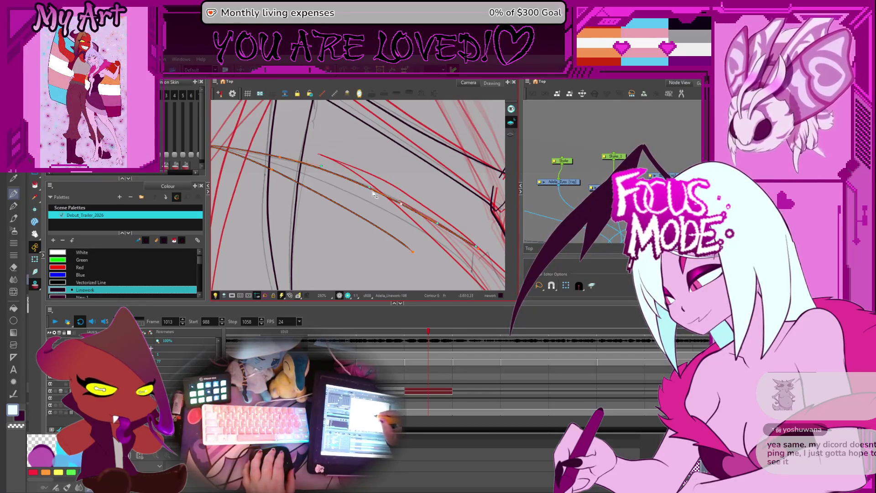
drag(386, 202, 369, 196)
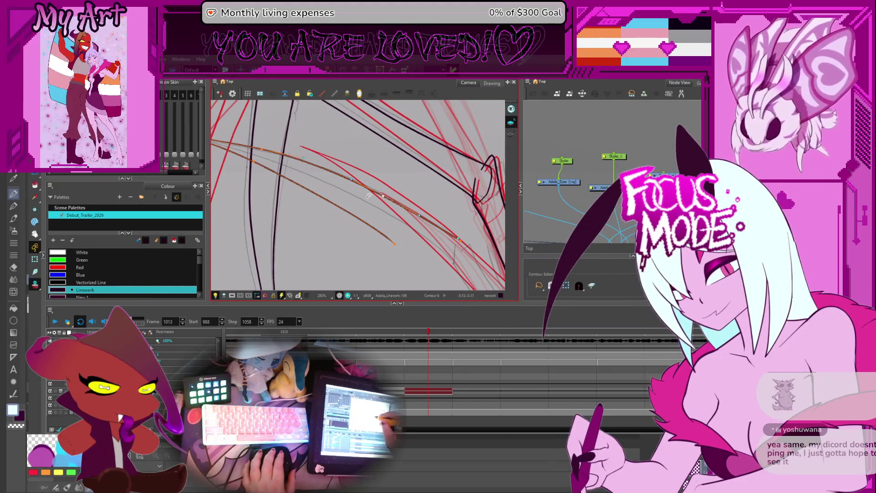
drag(392, 242, 393, 217)
drag(253, 143, 362, 187)
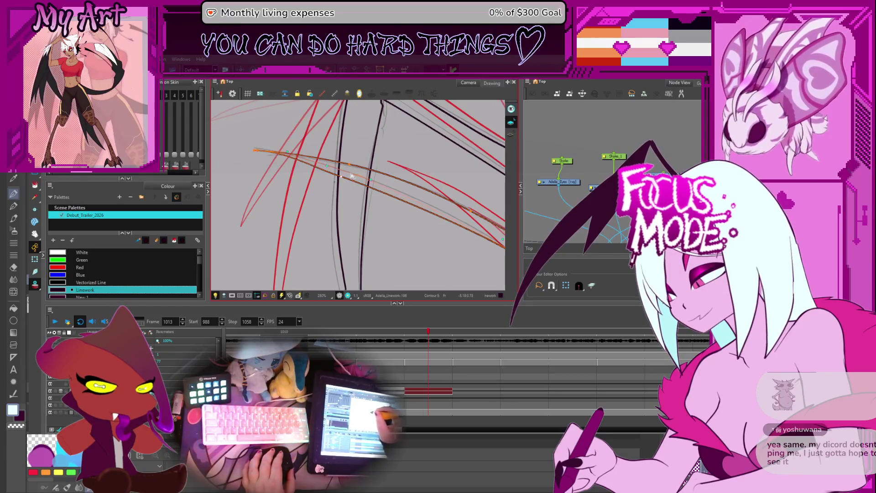
drag(484, 247, 377, 211)
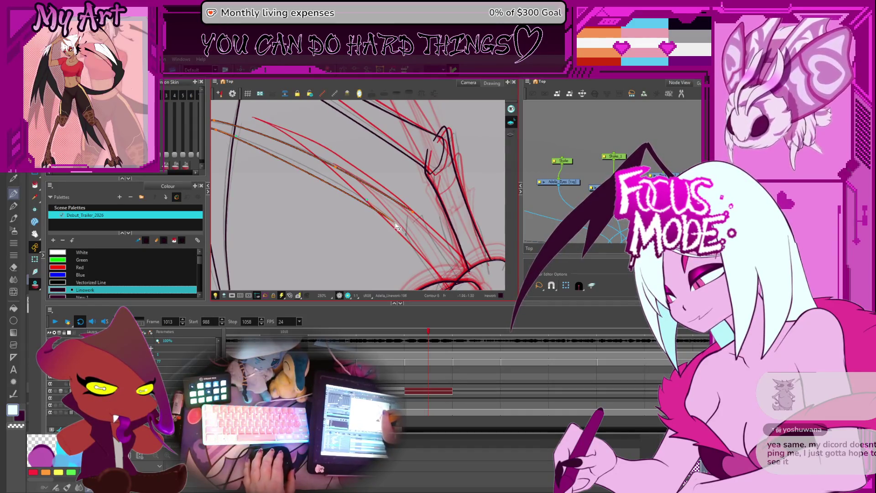
scroll(397, 227, up, 2)
Zoom in on the thick black limb stroke's end and select the stroke for reshaping.
scroll(410, 232, up, 2)
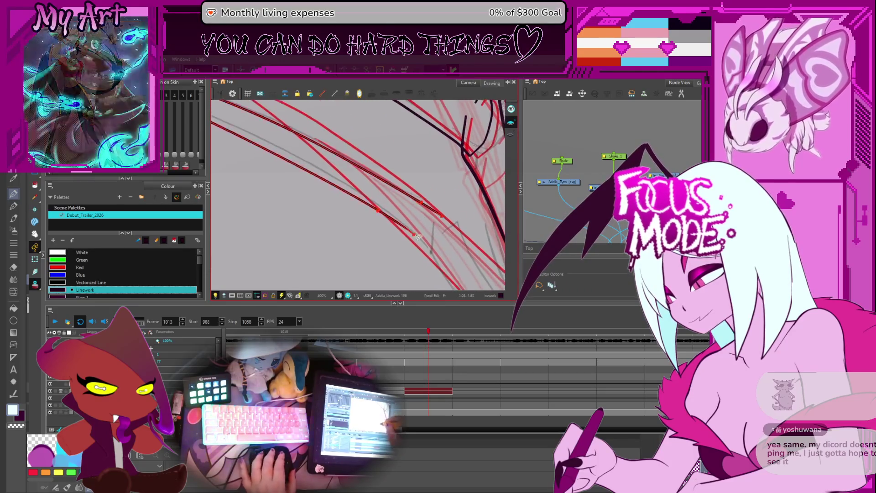
drag(452, 254, 372, 206)
scroll(372, 207, up, 4)
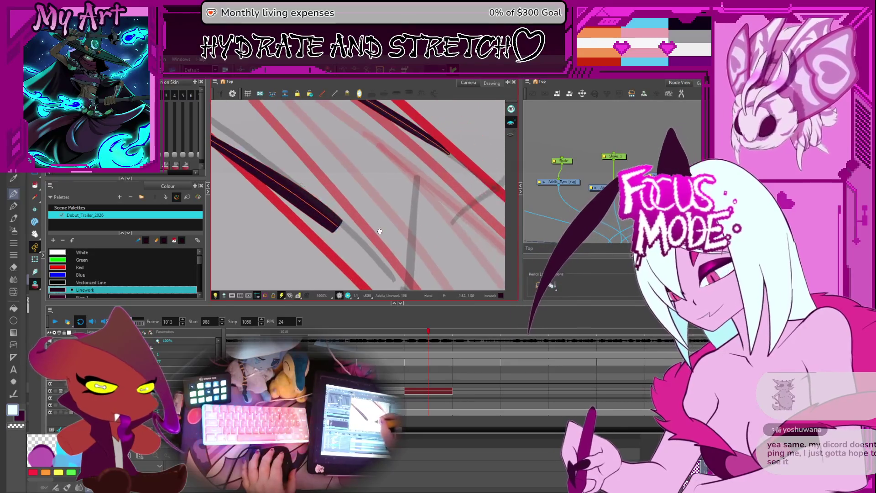
click(338, 203)
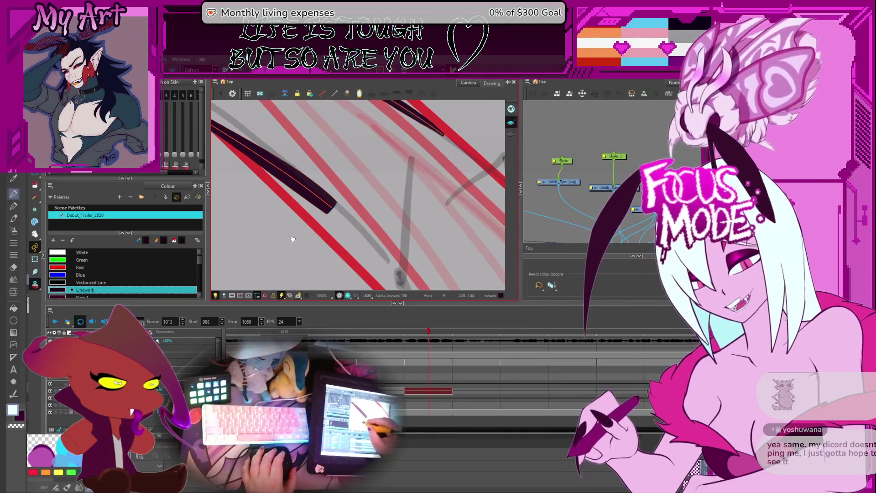
drag(290, 240, 309, 241)
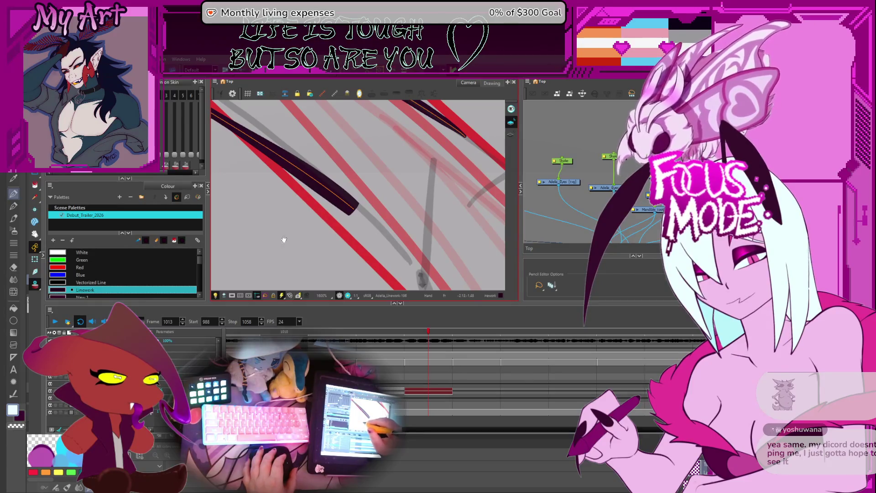
drag(290, 240, 312, 248)
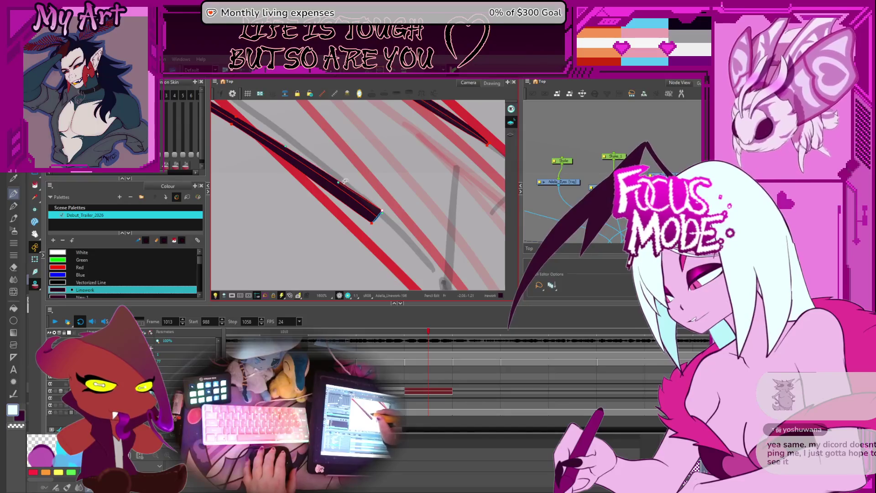
Drag the stroke's tip point up and right so the end is longer and wider.
scroll(357, 200, up, 2)
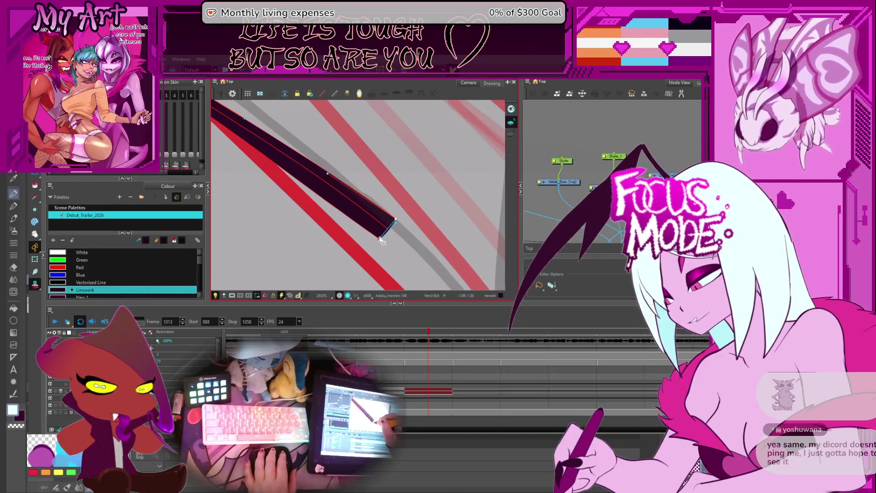
scroll(420, 199, down, 2)
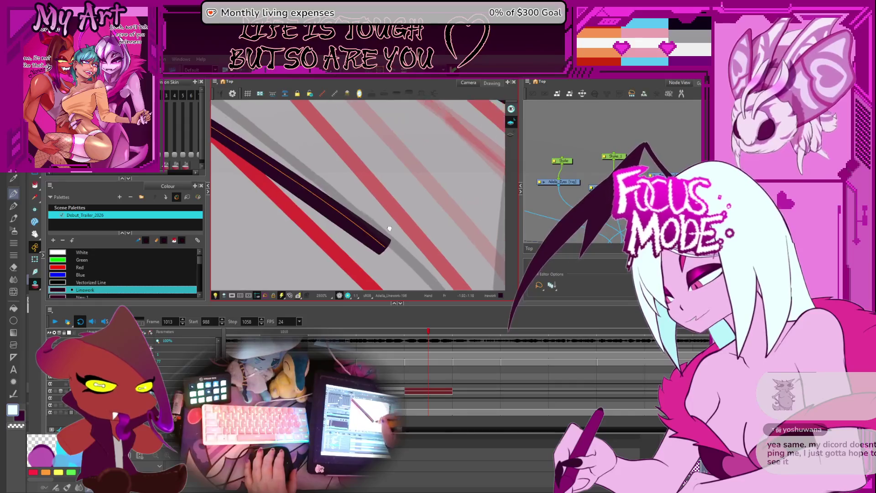
drag(420, 199, 372, 210)
drag(426, 192, 378, 202)
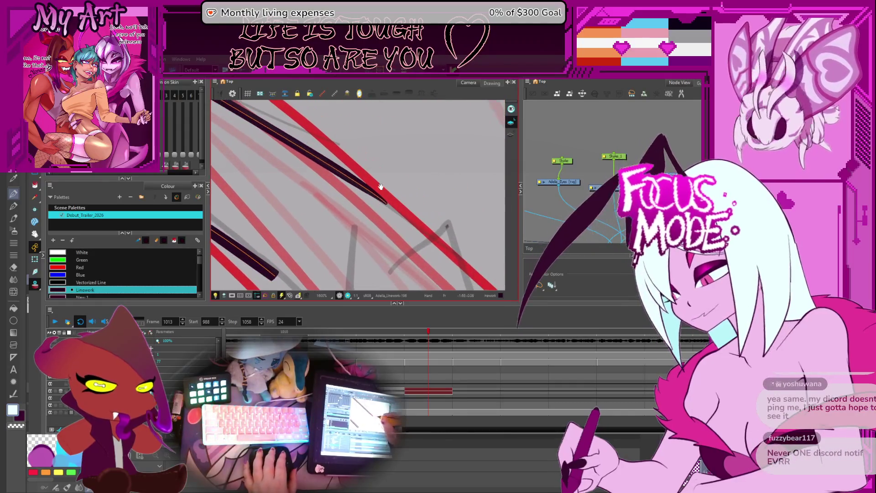
scroll(378, 203, up, 2)
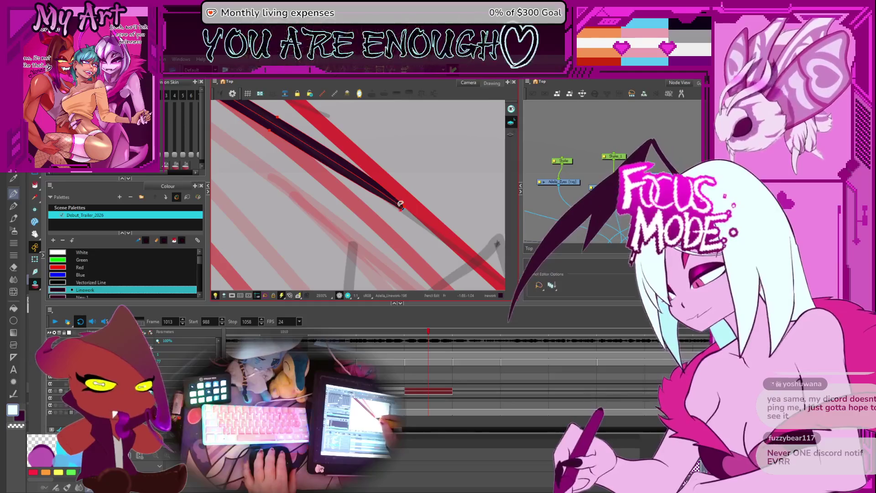
scroll(424, 207, up, 2)
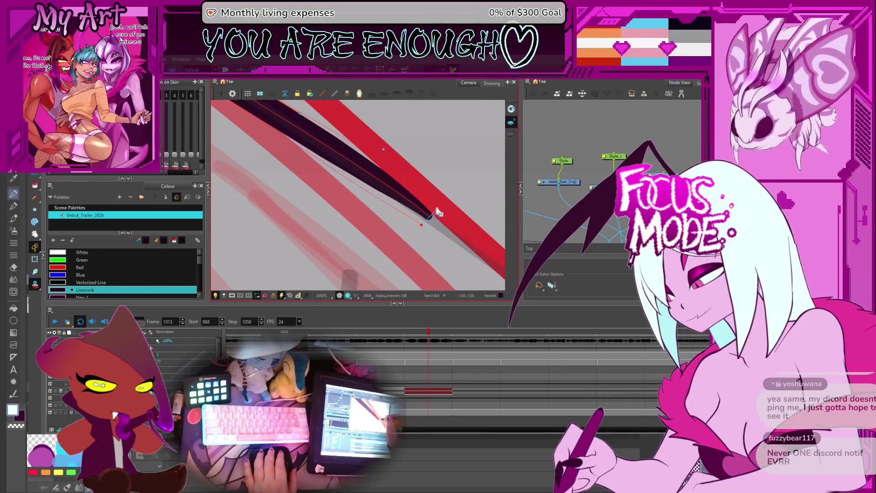
drag(430, 217, 437, 210)
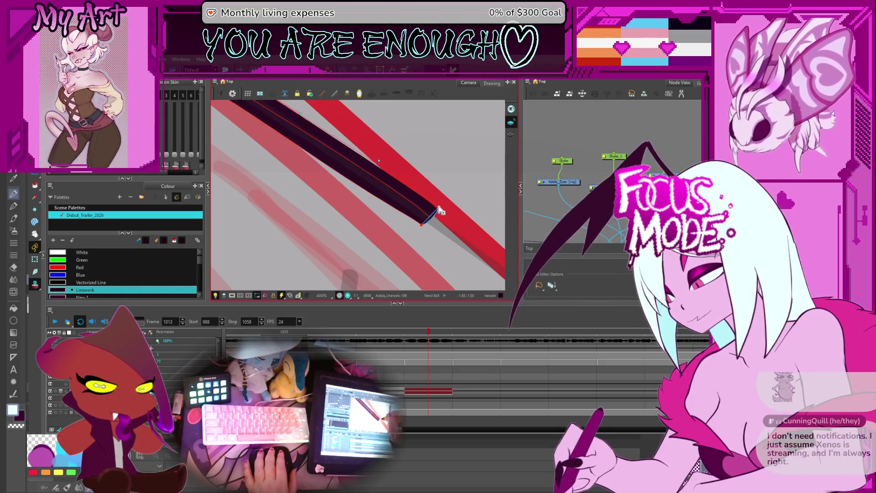
drag(440, 211, 441, 207)
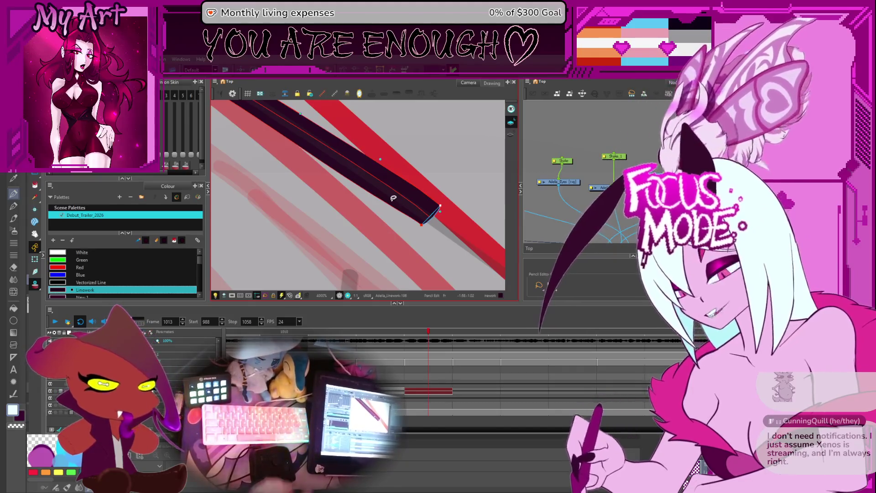
scroll(388, 210, down, 10)
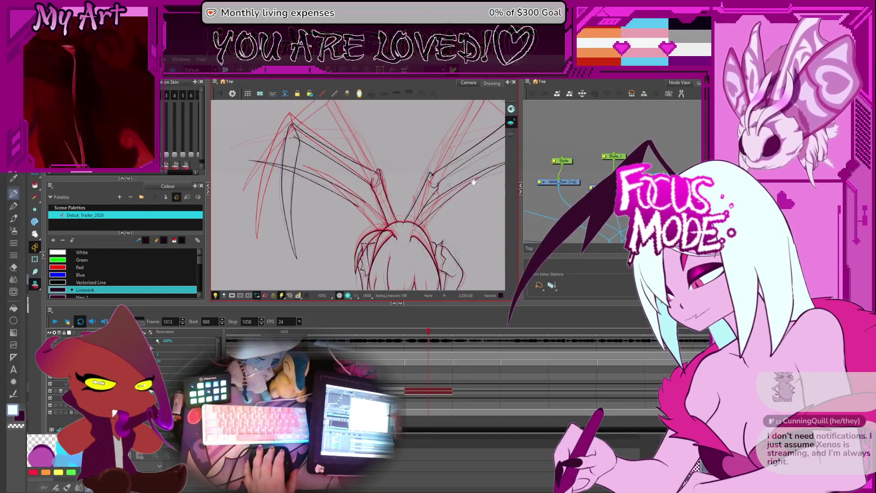
Select the right wing stroke's contour and add a control point on its curve.
drag(475, 170, 393, 188)
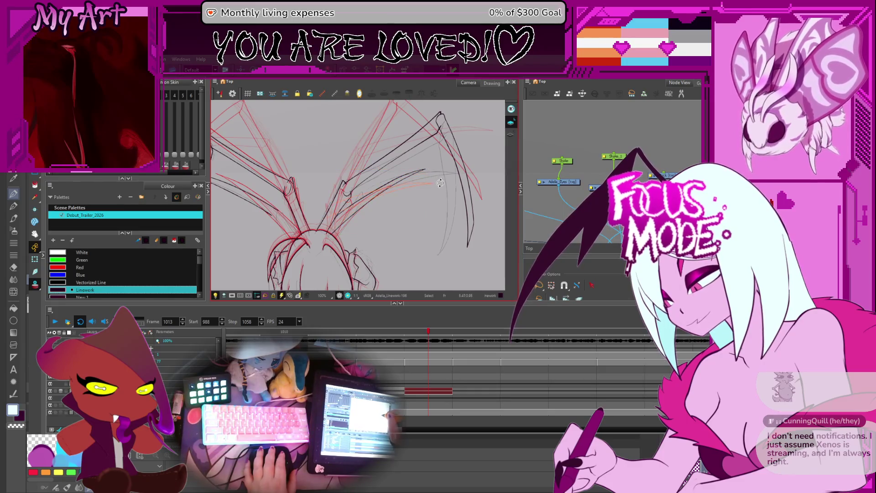
click(443, 174)
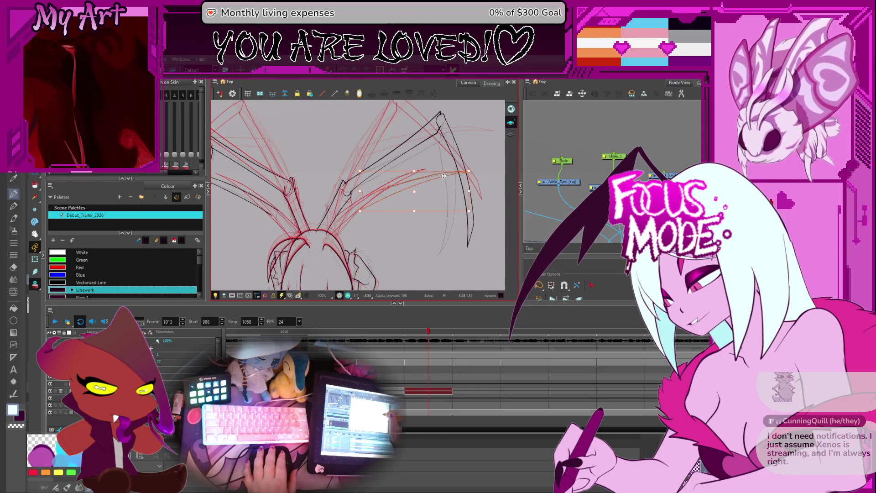
scroll(357, 192, up, 2)
click(363, 197)
drag(362, 197, 403, 180)
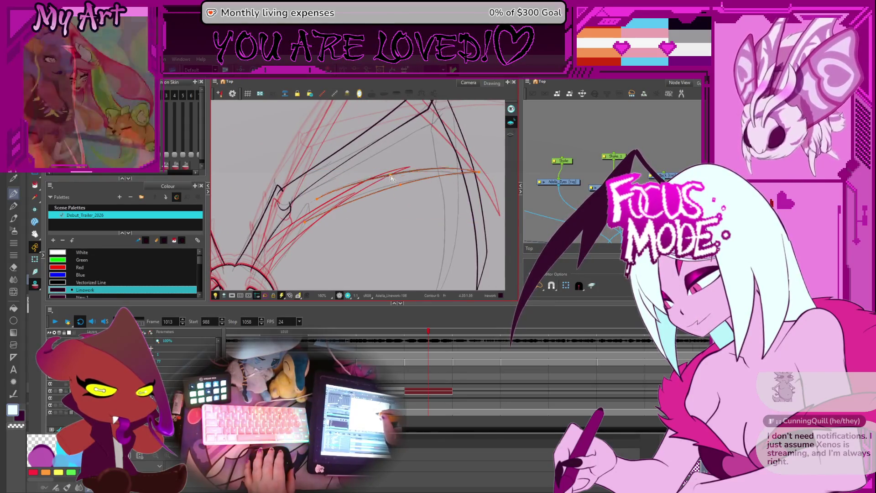
click(435, 171)
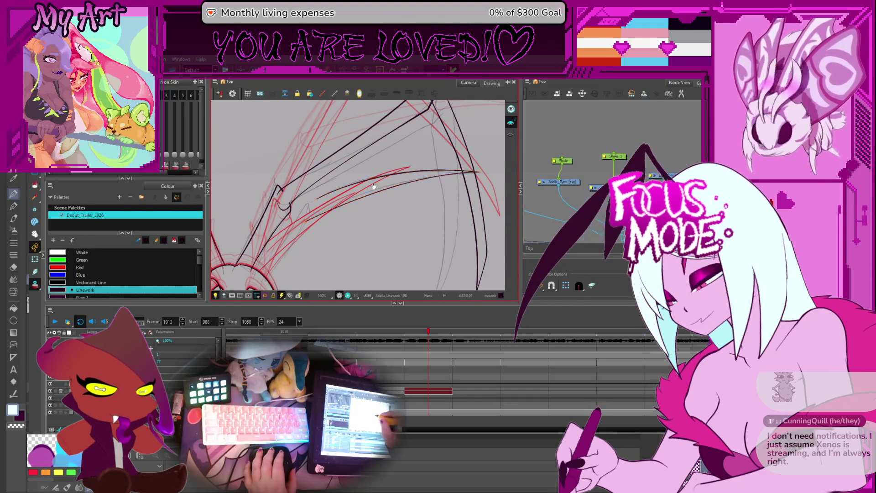
drag(391, 177, 372, 196)
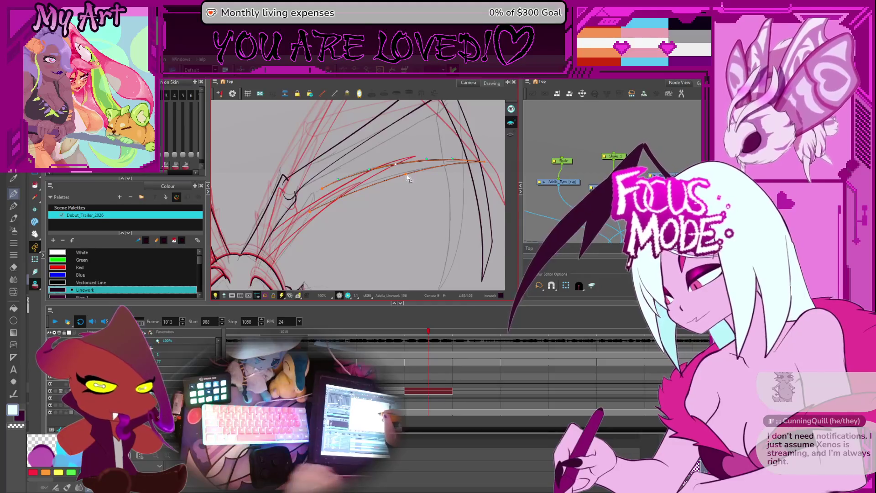
click(405, 174)
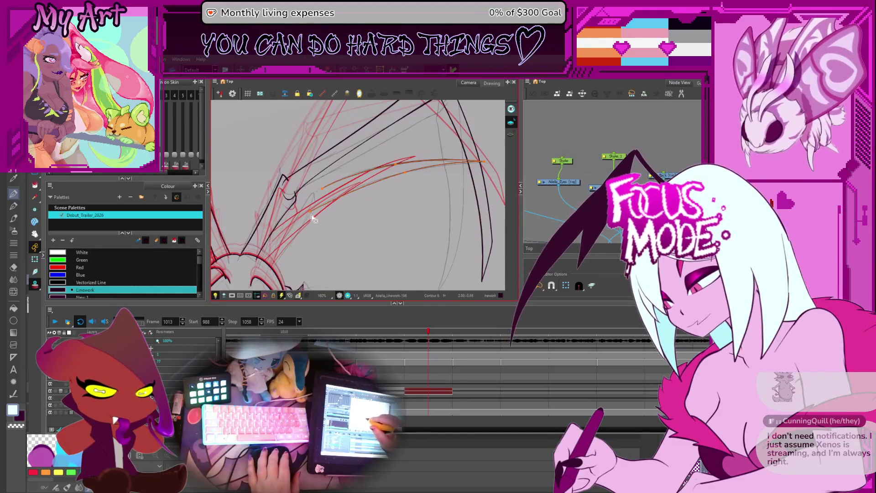
Add the upper black leg contour to the selection, adjust the long leg lines, and zoom out.
scroll(311, 214, up, 3)
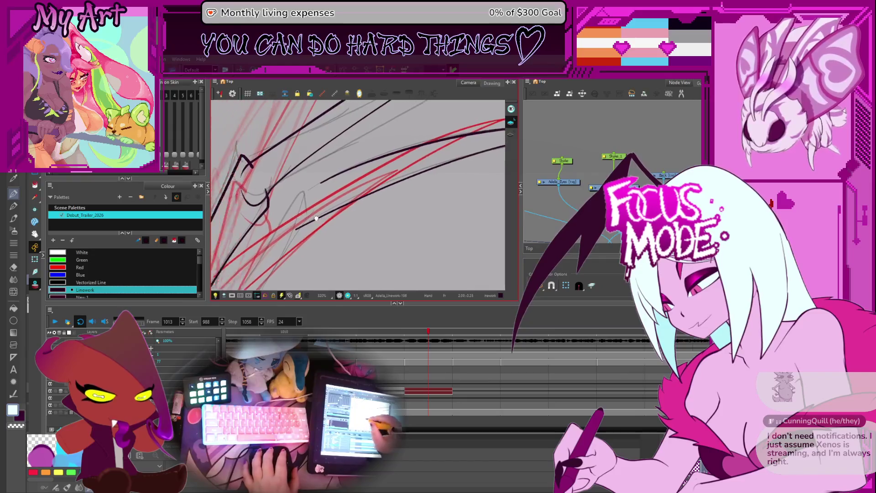
shift+click(332, 182)
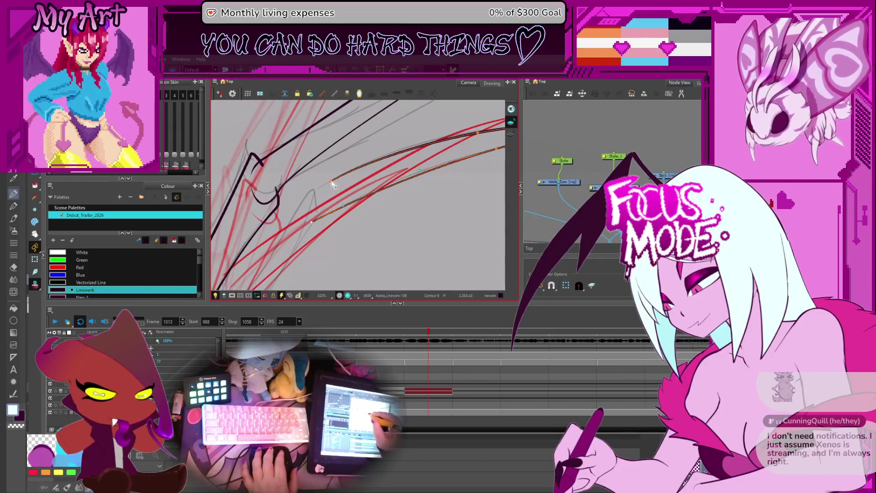
drag(459, 146, 430, 173)
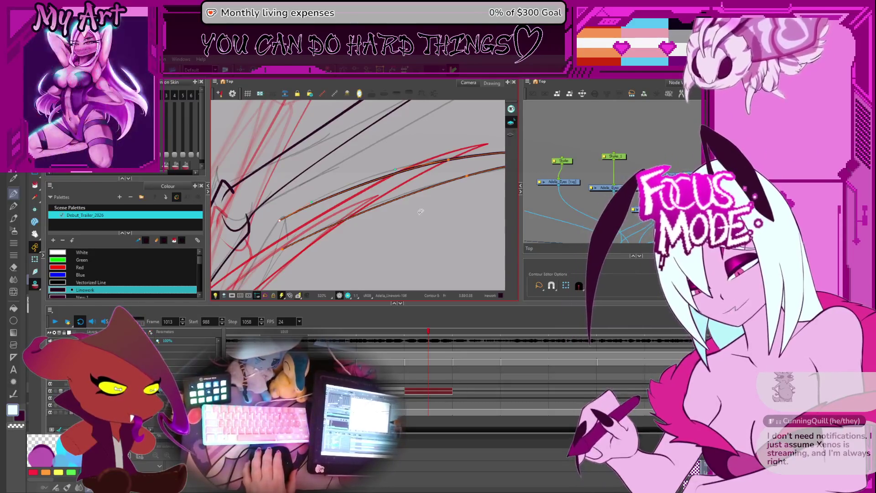
scroll(420, 211, down, 2)
drag(388, 215, 340, 240)
scroll(340, 241, up, 2)
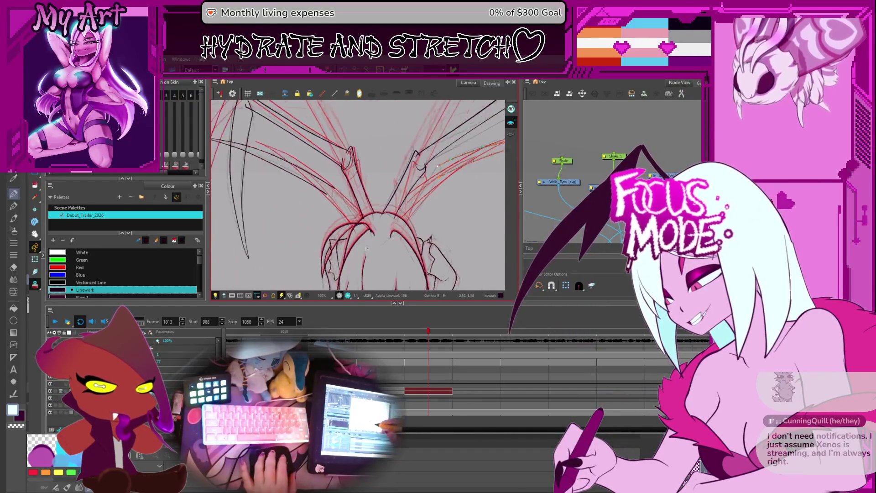
Draw a new black front-leg line curving up and left over the red sketch, then show its points.
scroll(397, 239, down, 2)
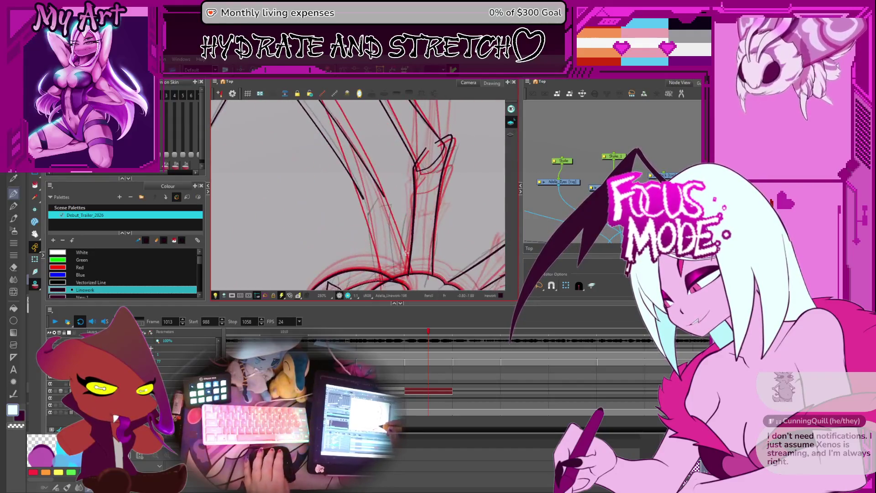
key(alt+slash)
scroll(397, 239, up, 1)
drag(397, 239, 365, 201)
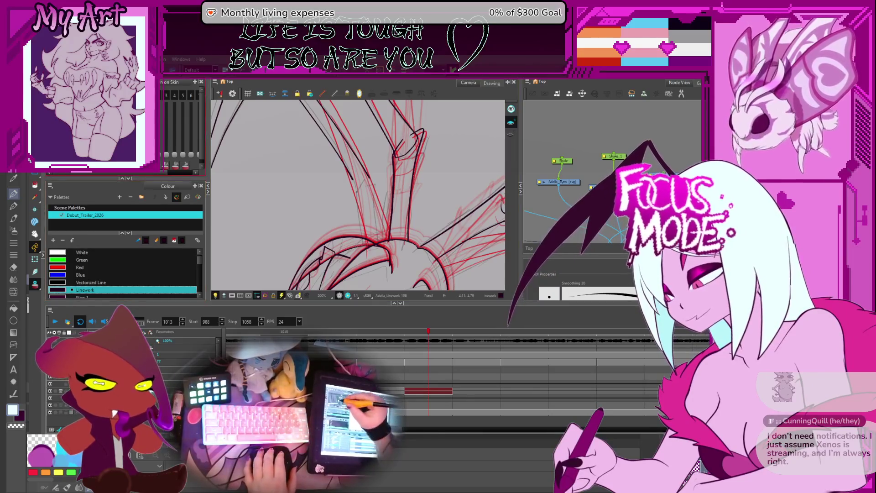
mouse_move(377, 209)
mouse_down()
mouse_move(379, 219)
mouse_move(391, 218)
mouse_up()
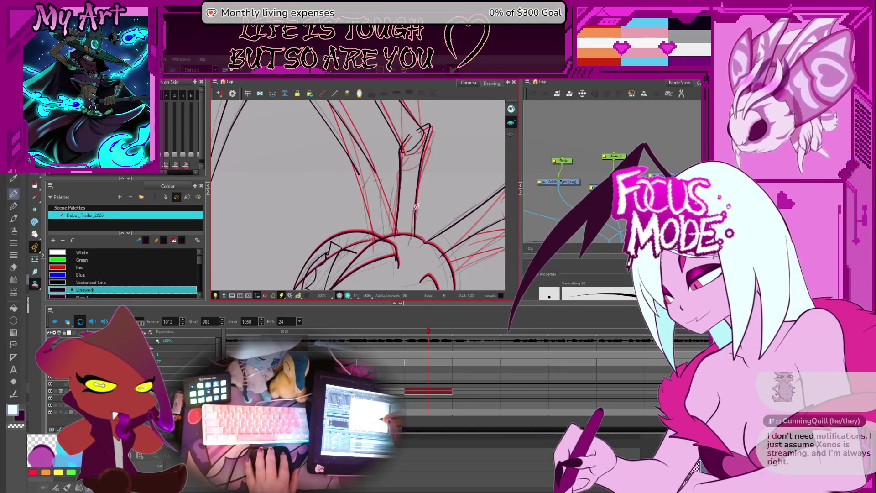
scroll(405, 212, up, 3)
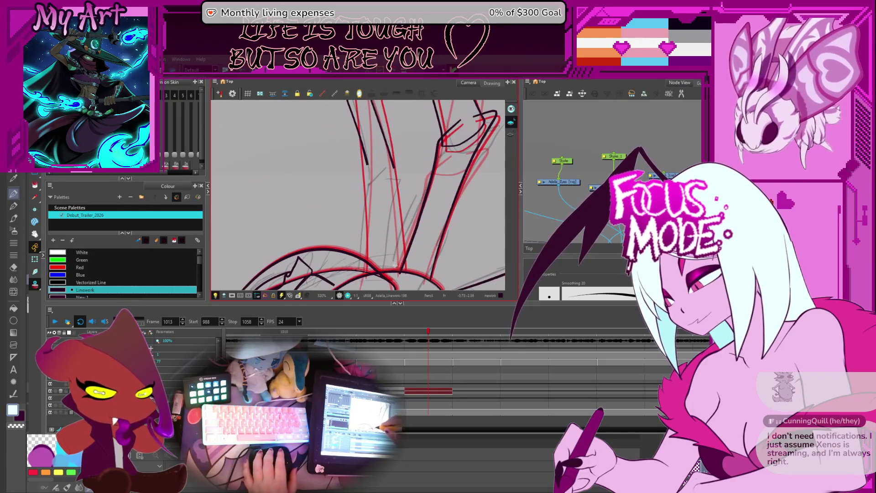
mouse_move(393, 273)
mouse_down()
mouse_move(401, 183)
mouse_move(365, 174)
mouse_move(401, 184)
mouse_up()
key(alt+q)
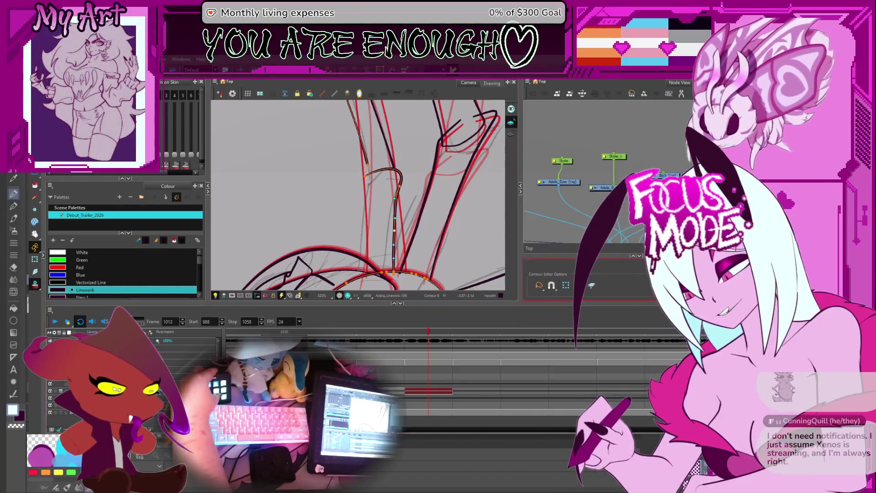
click(579, 286)
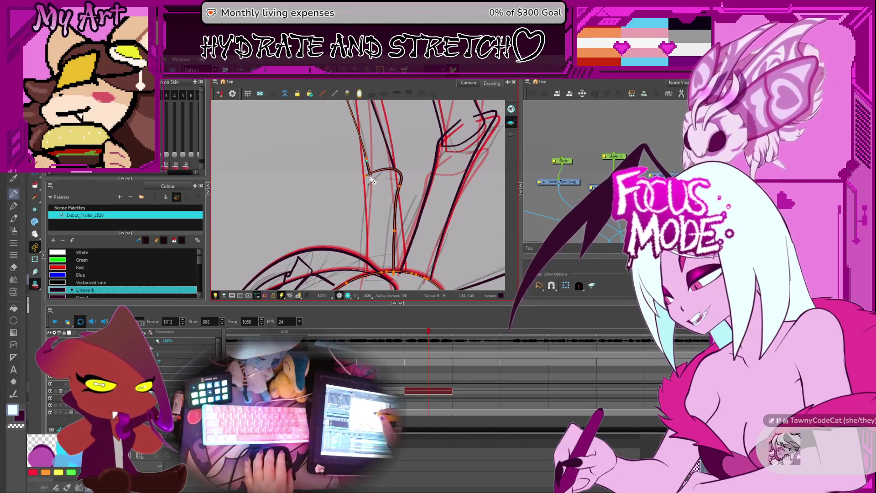
Rotate the canvas view, then reset it to show the whole character upright.
scroll(372, 180, down, 5)
scroll(370, 184, up, 4)
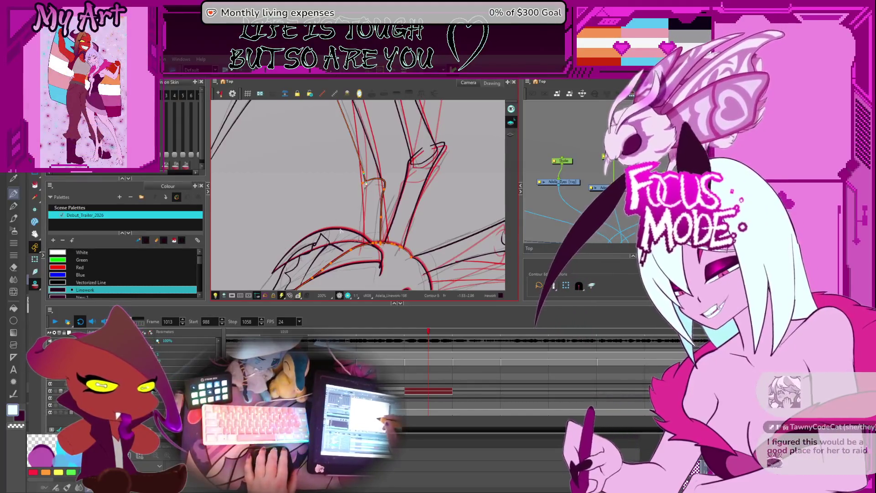
drag(340, 231, 398, 164)
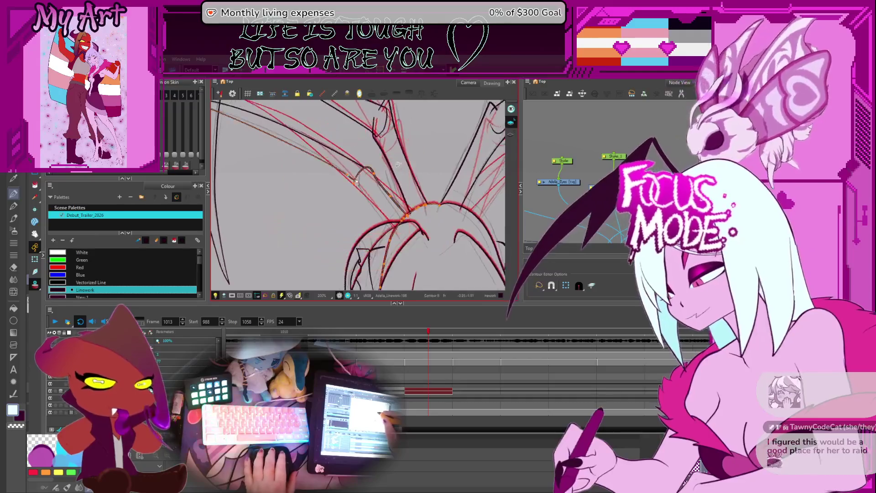
key(shift+m)
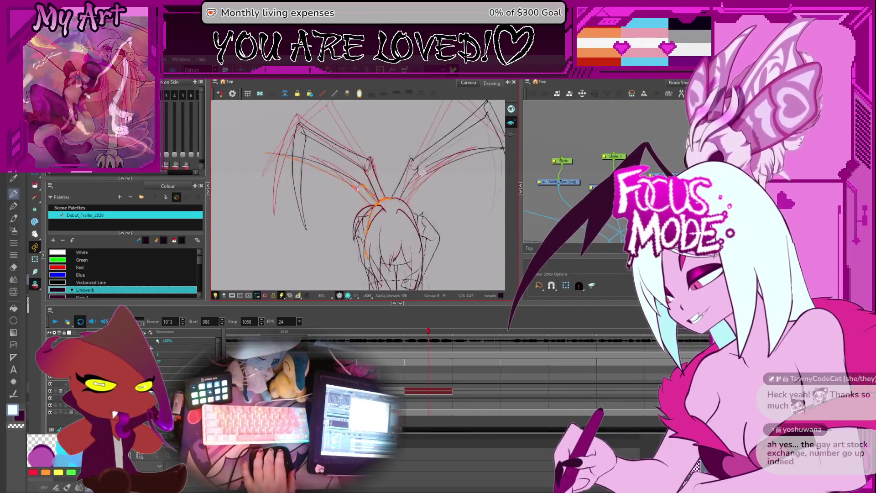
Zoom onto the right wing and select its strokes with the Select tool.
scroll(436, 147, up, 5)
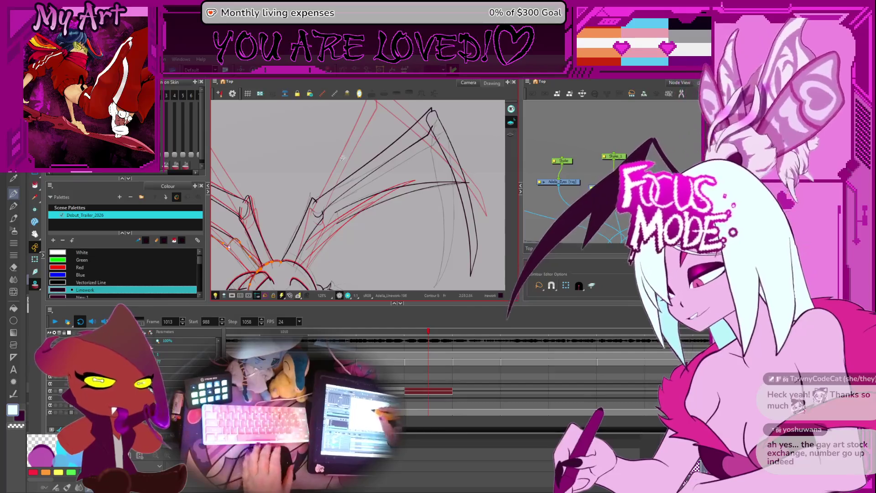
drag(362, 185, 350, 206)
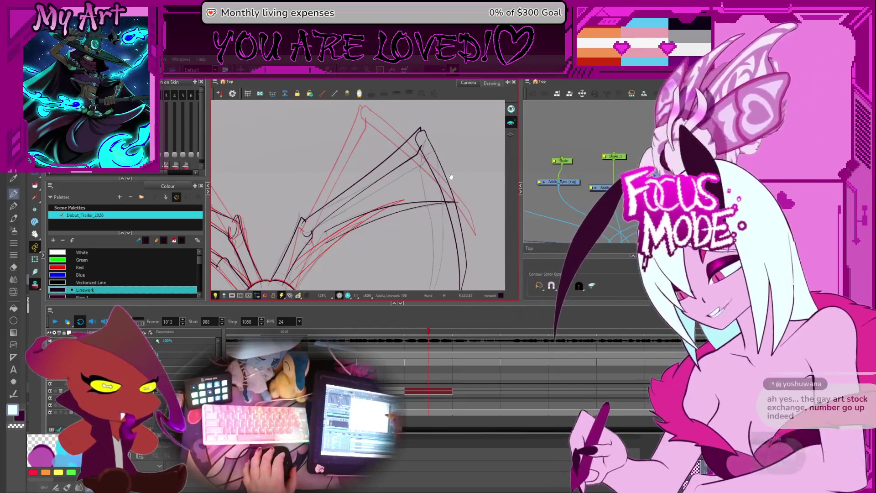
key(alt+s)
click(445, 151)
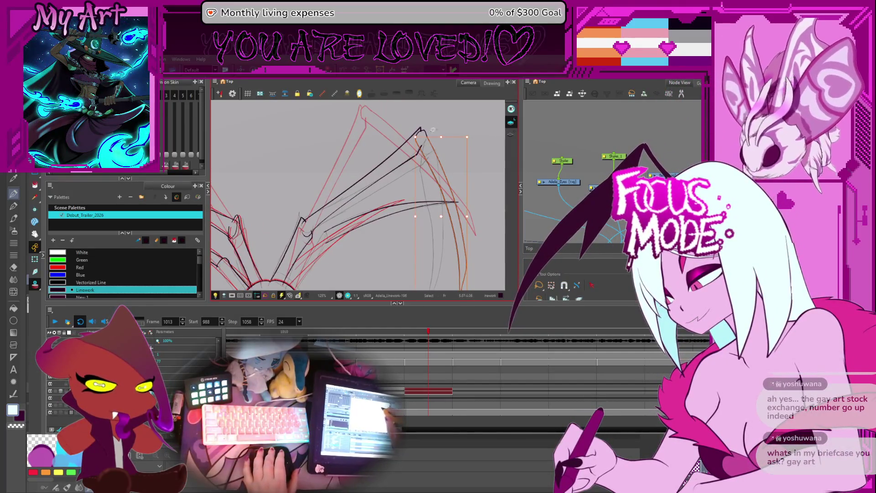
key(2)
key(2)
key(1)
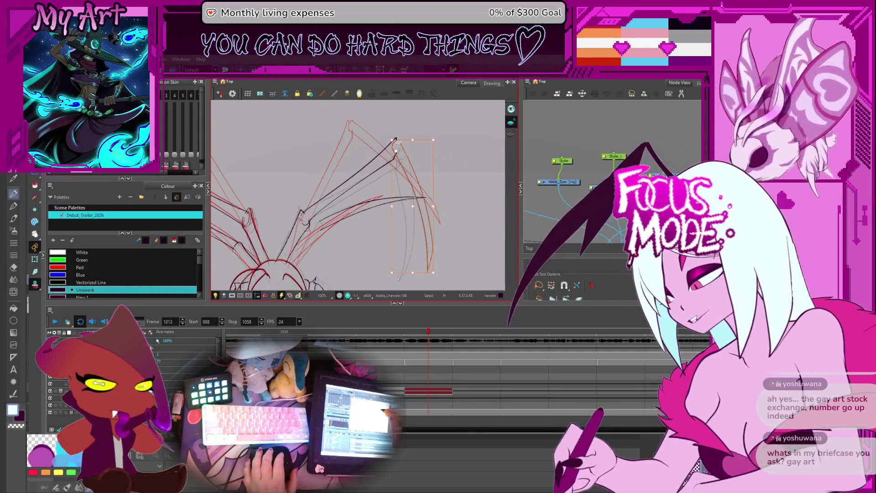
scroll(397, 151, down, 1)
Scale the right wing's outer black stroke slightly narrower using a corner handle.
click(424, 196)
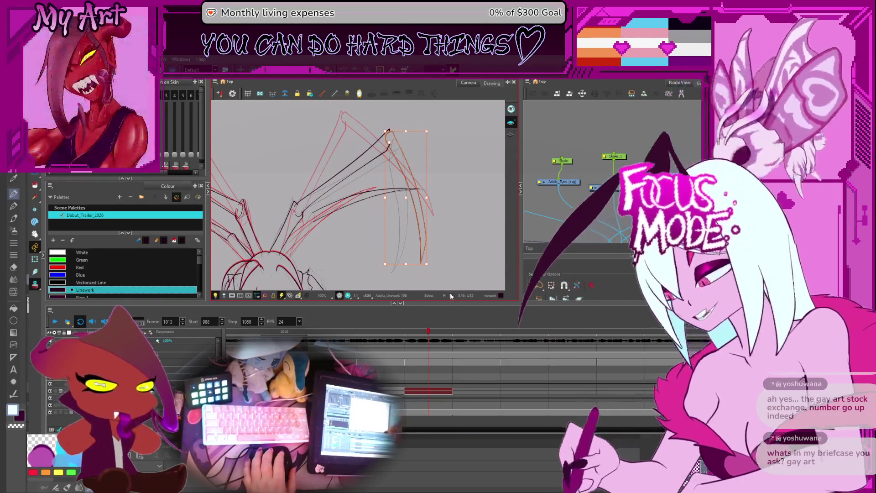
drag(432, 269, 431, 268)
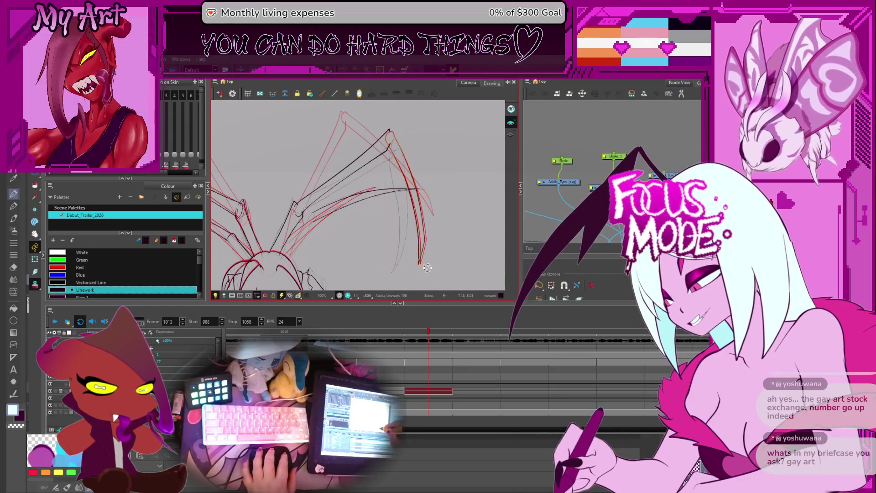
click(405, 272)
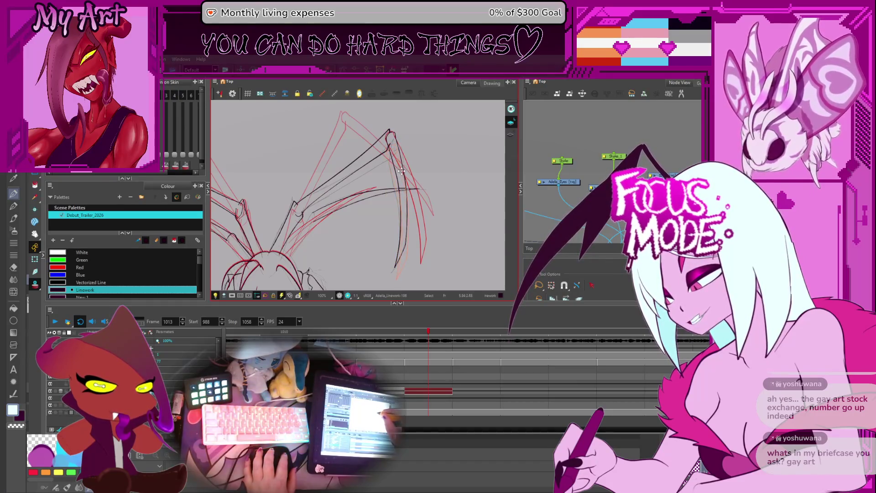
click(403, 200)
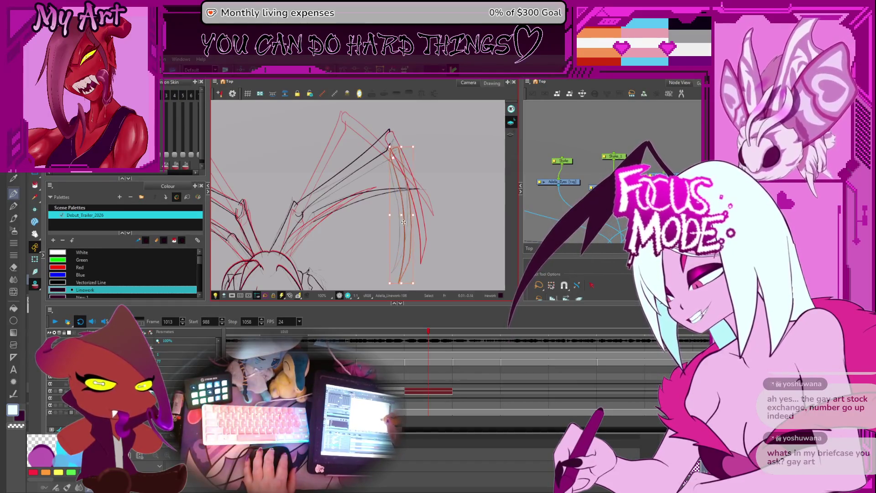
click(403, 280)
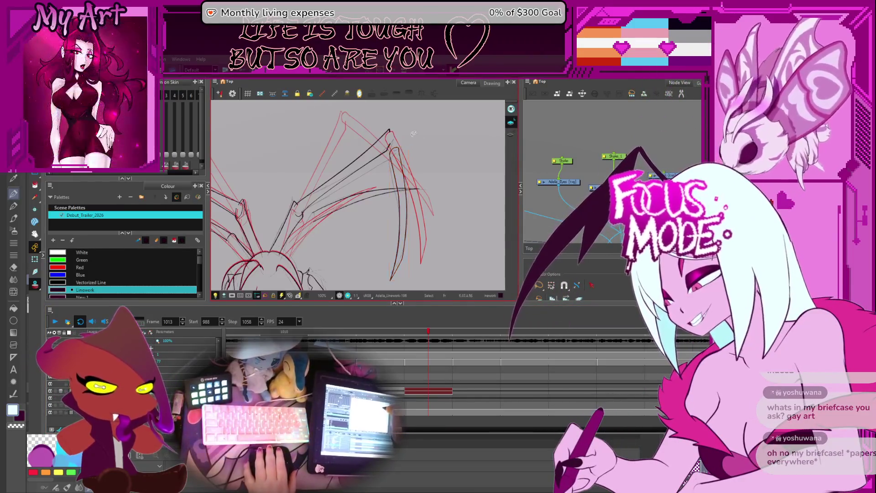
Reshape the lower curve of the black wing contour with the Contour Editor.
scroll(392, 184, up, 5)
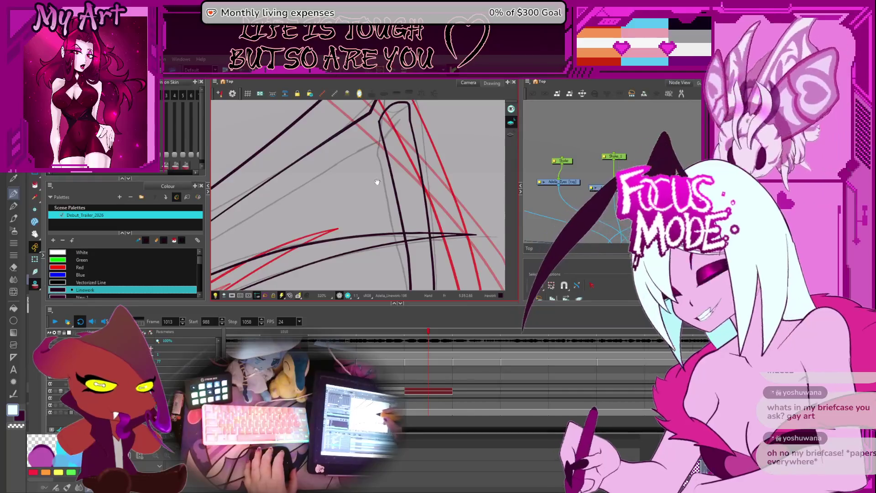
key(space)
key(alt+q)
scroll(392, 183, up, 3)
click(400, 173)
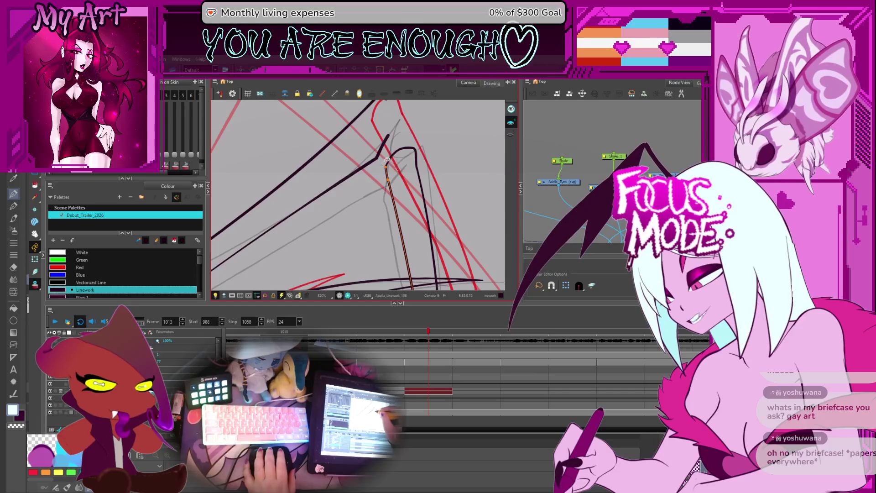
drag(391, 185, 389, 197)
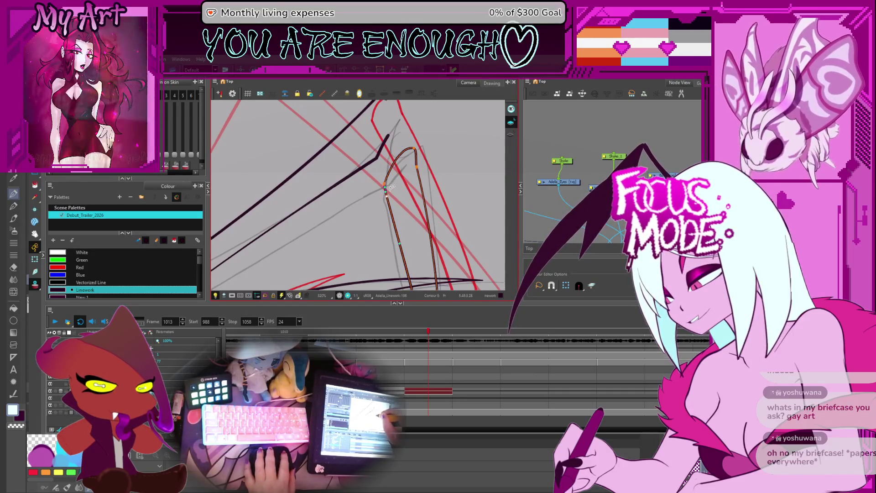
mouse_move(388, 198)
mouse_down()
mouse_move(387, 224)
mouse_move(377, 173)
mouse_move(385, 192)
mouse_up()
scroll(393, 204, down, 2)
Rotate the view upright, select the right black limb contour, and zoom out to the whole limb.
drag(374, 255, 369, 151)
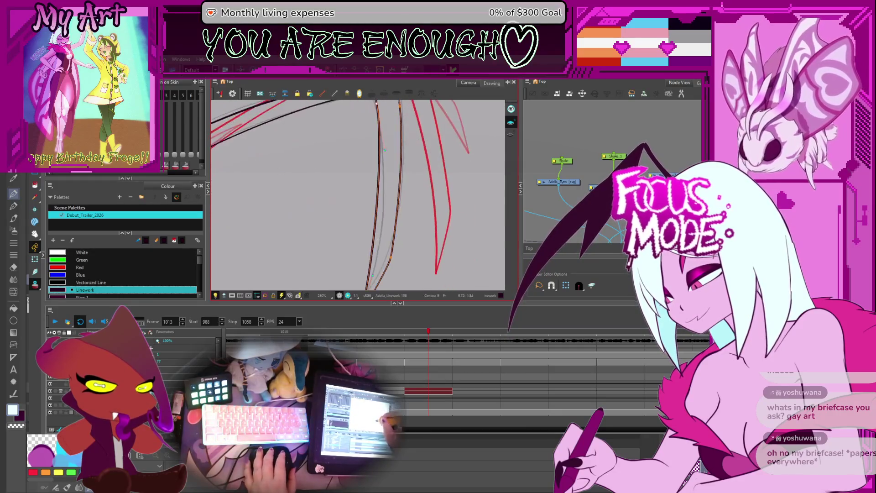
drag(369, 218, 370, 207)
click(371, 242)
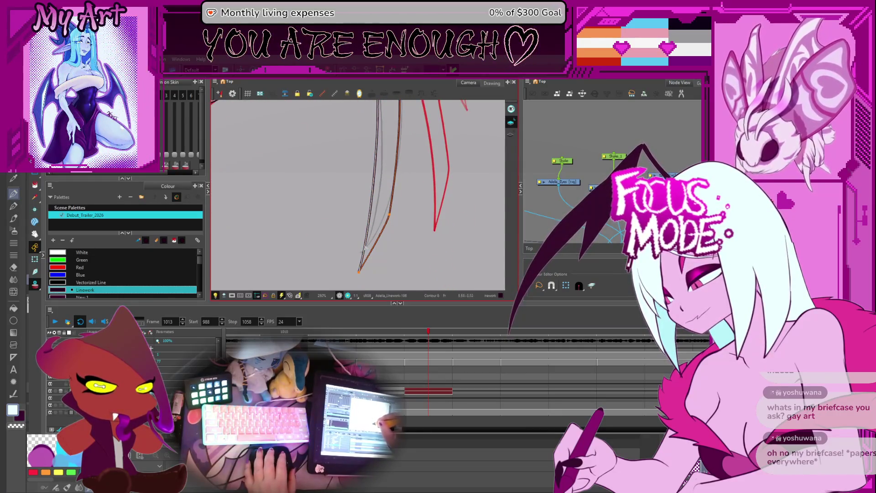
mouse_move(390, 191)
mouse_down()
mouse_move(365, 207)
mouse_move(365, 238)
mouse_up()
click(371, 170)
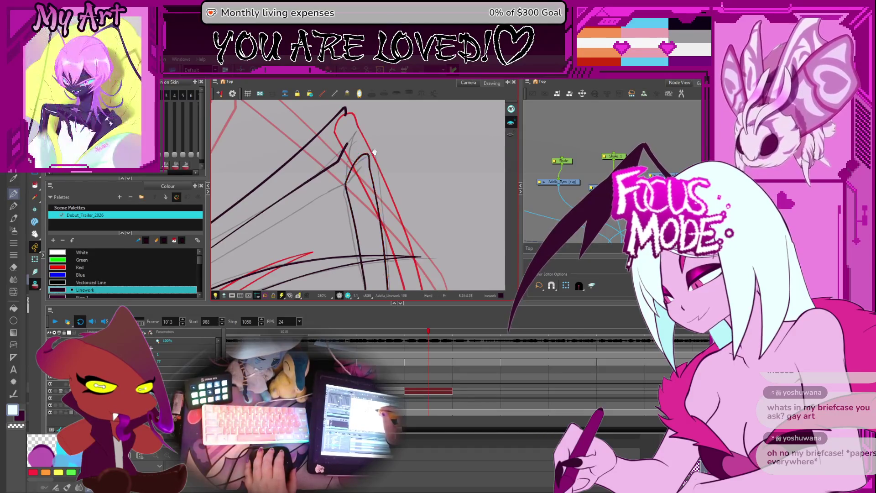
drag(349, 117, 383, 156)
key(2)
key(2)
key(2)
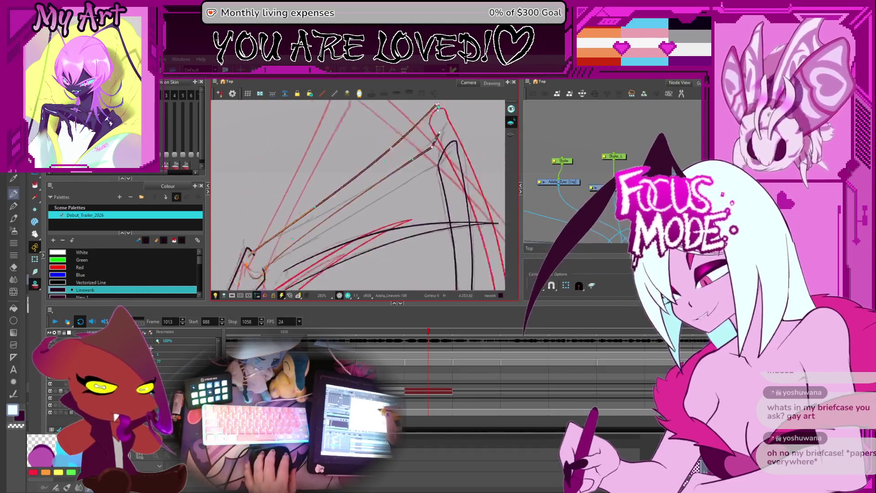
key(alt+s)
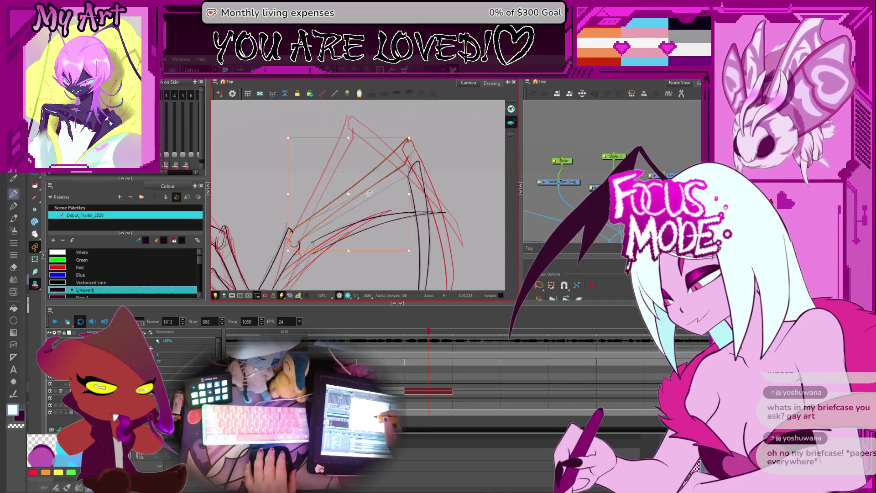
Select the long diagonal limb stroke and drag its bottom-left handle to squash it along the red rough.
key(Escape)
click(404, 158)
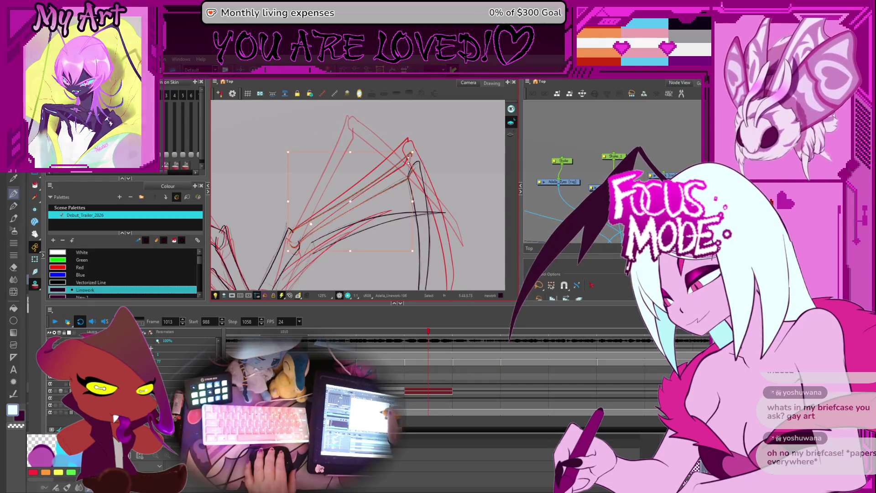
key(2)
click(318, 233)
drag(268, 267, 277, 263)
drag(380, 206, 327, 232)
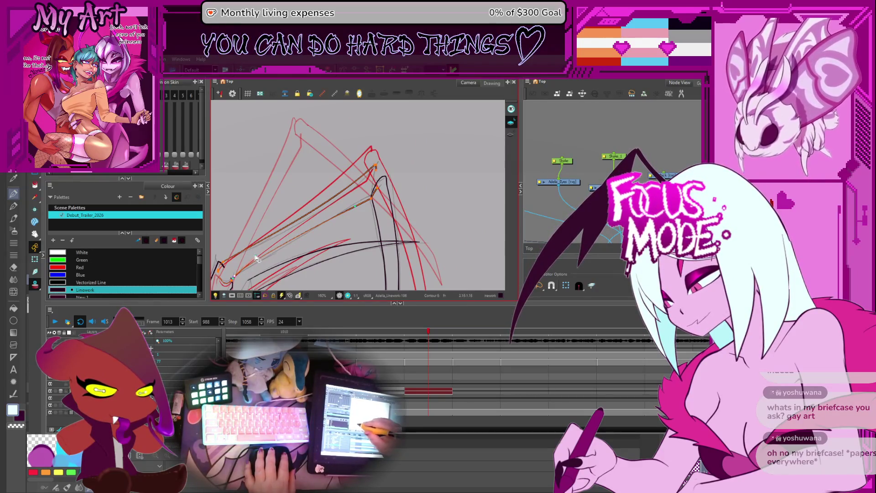
drag(281, 235, 290, 219)
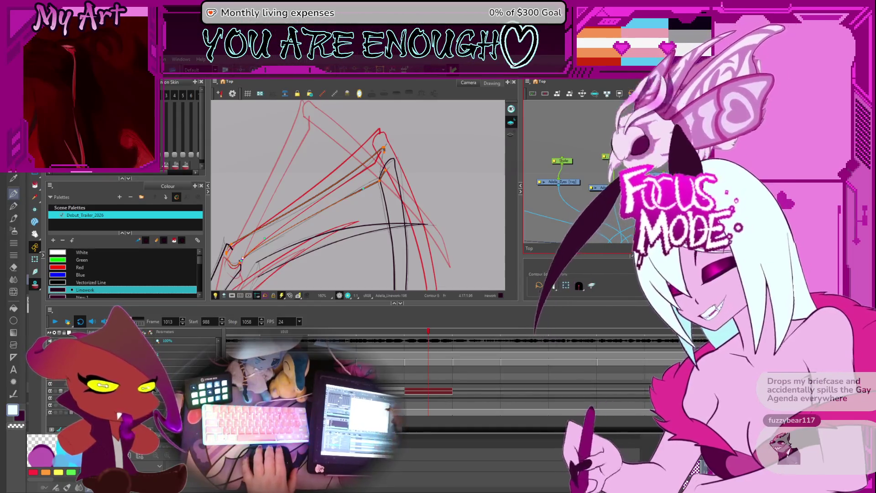
scroll(390, 178, up, 1)
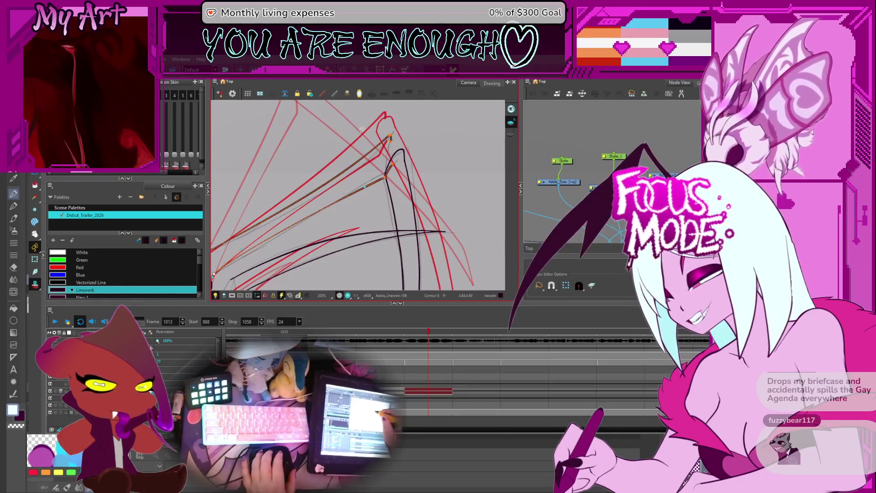
drag(390, 178, 413, 162)
click(297, 208)
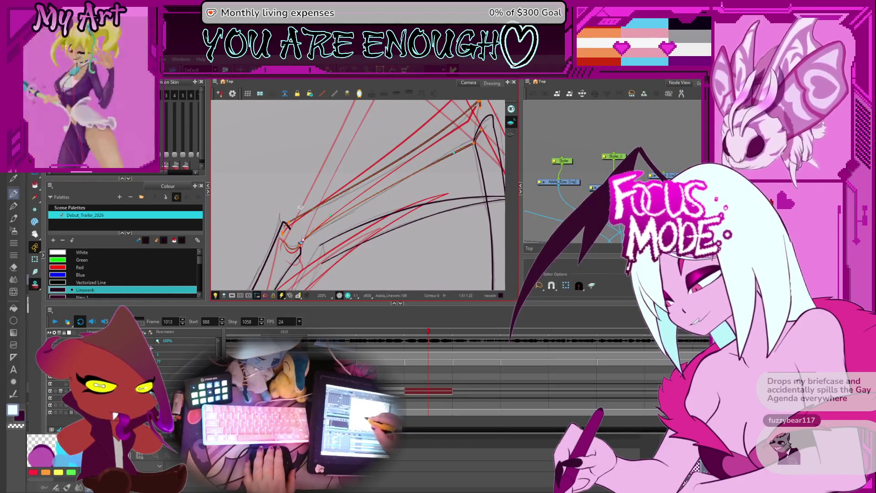
key(alt+s)
drag(297, 208, 358, 136)
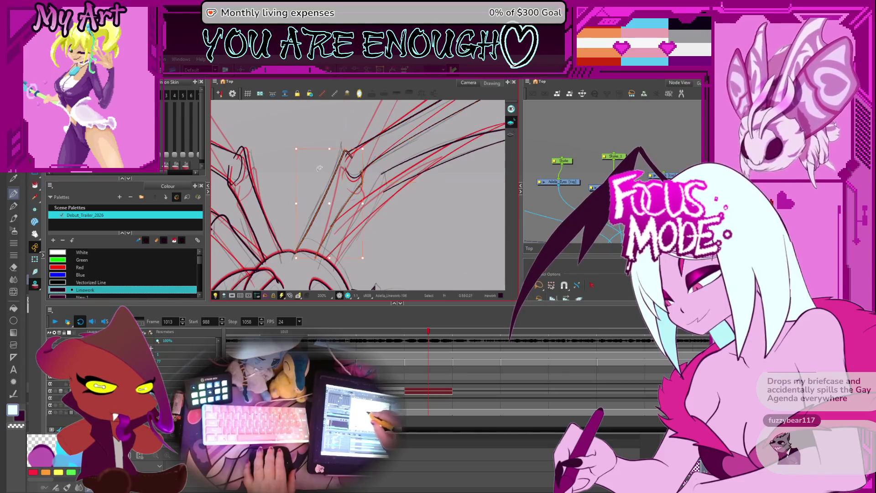
click(360, 181)
click(361, 176)
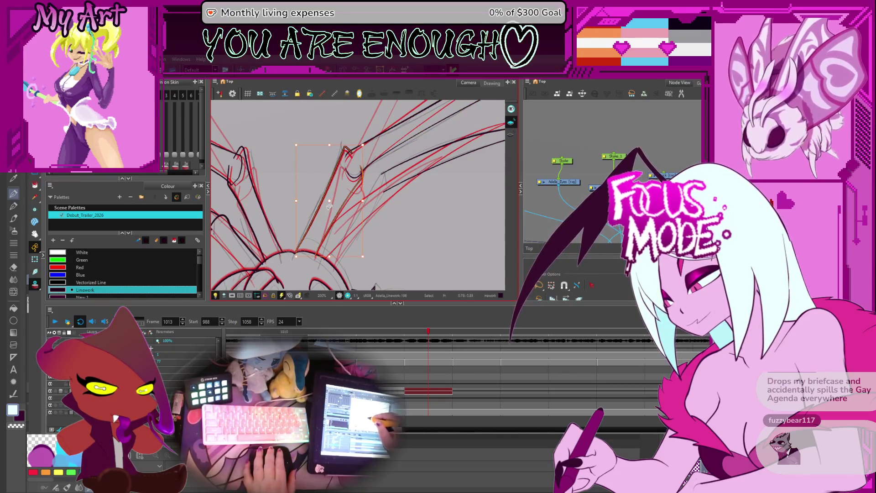
click(344, 200)
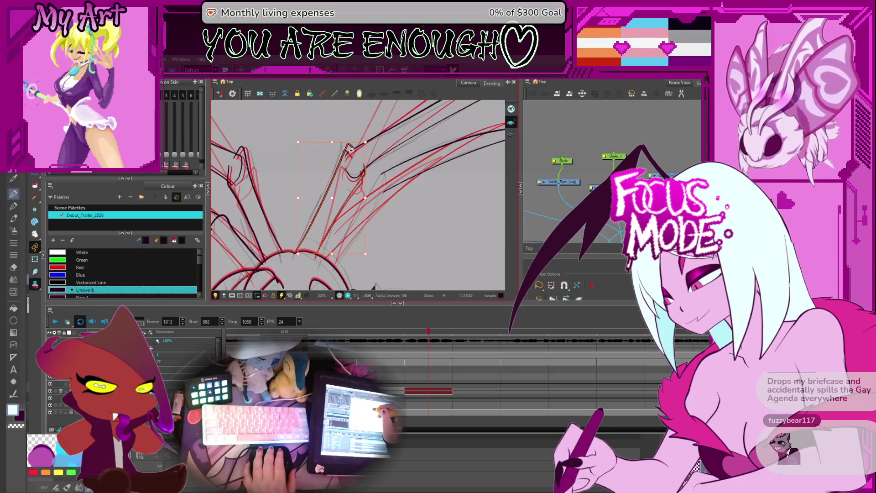
click(356, 152)
scroll(356, 152, up, 5)
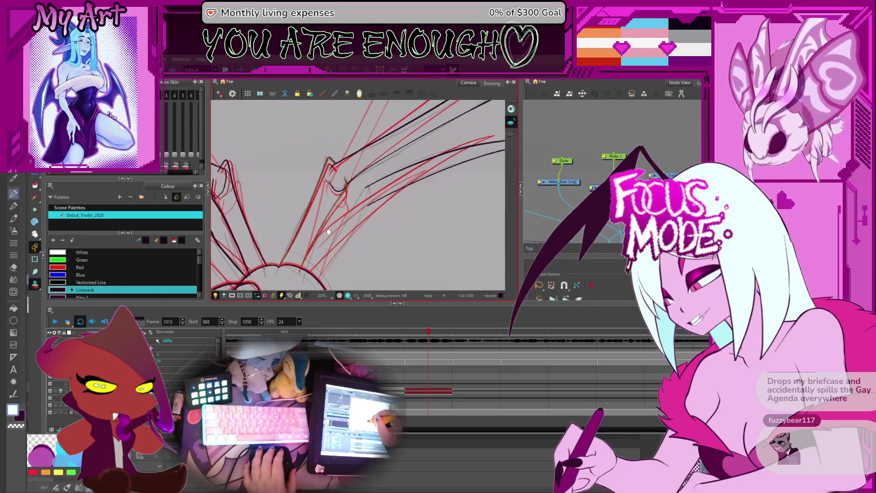
click(279, 231)
drag(286, 216, 292, 227)
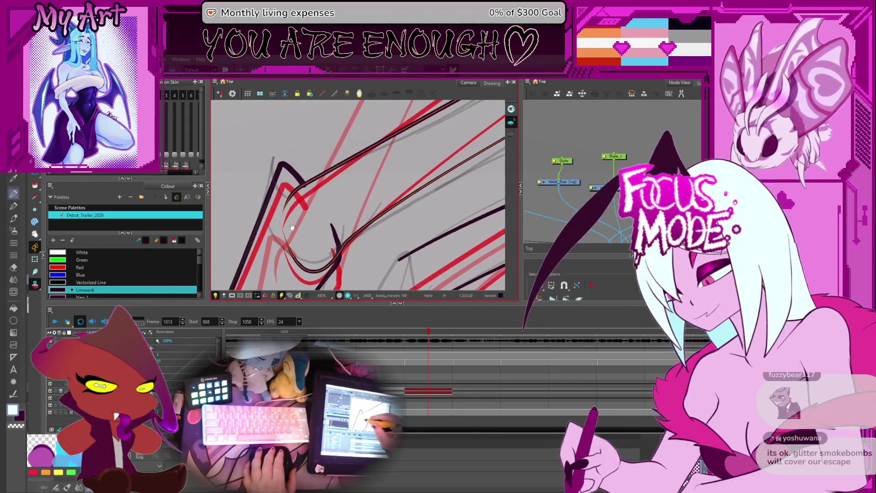
drag(266, 201, 277, 180)
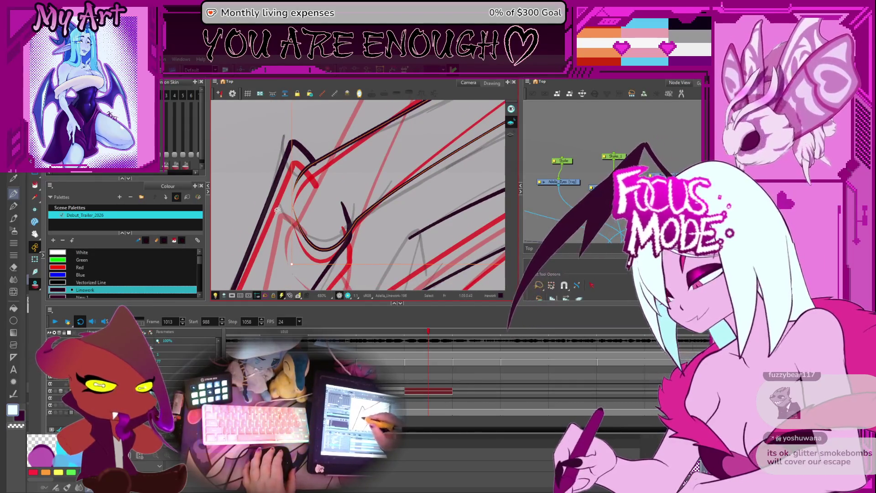
drag(288, 218, 277, 178)
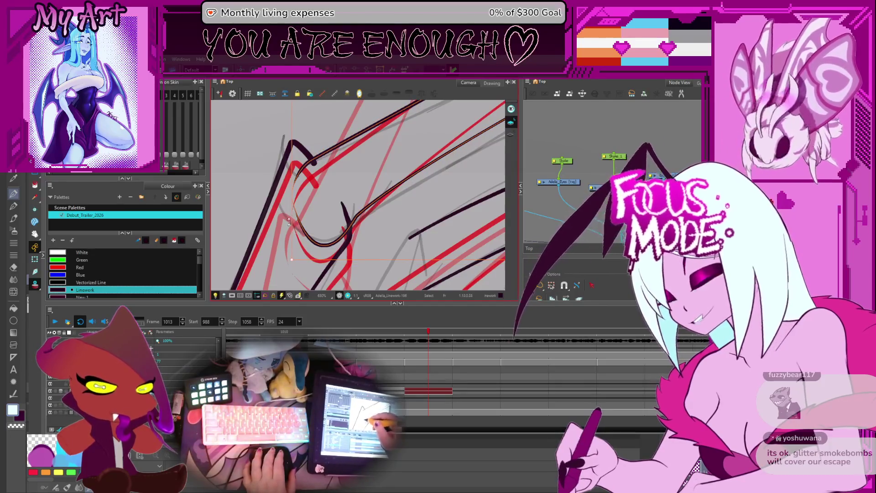
key(alt+q)
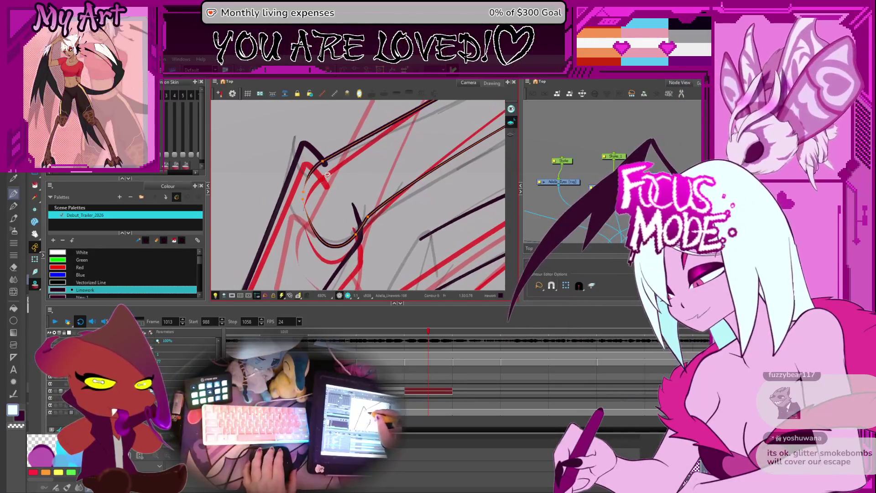
click(322, 167)
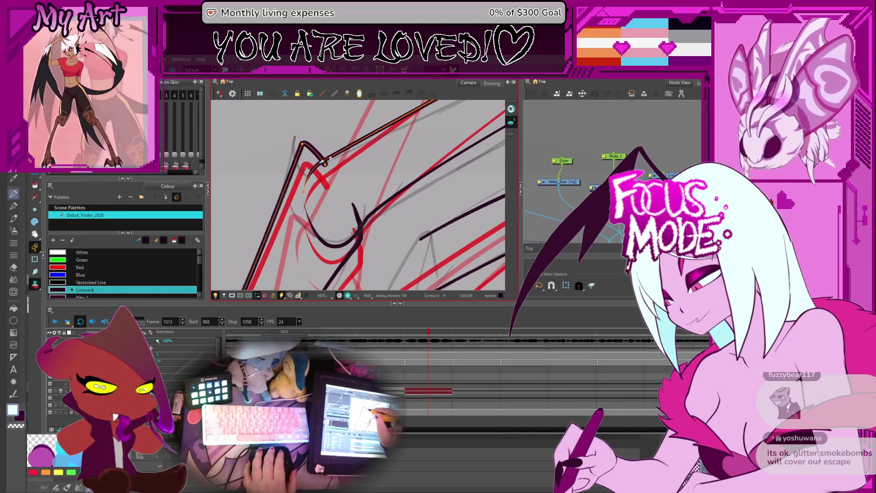
click(319, 163)
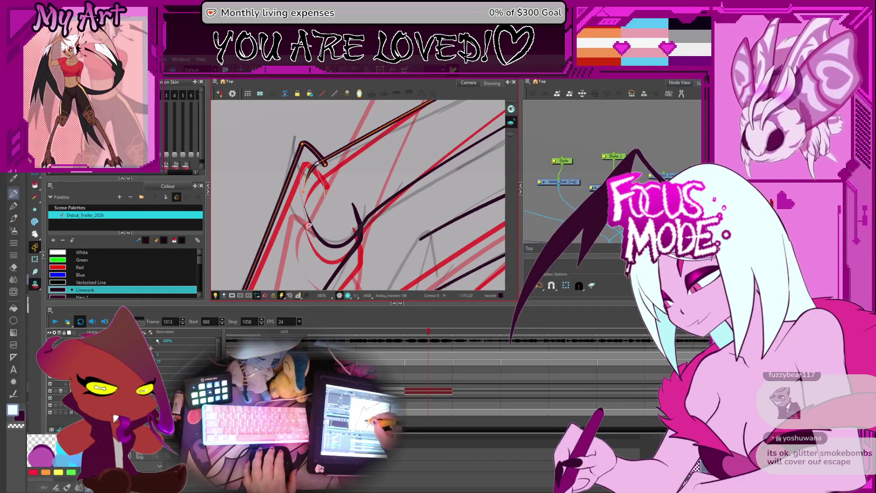
click(353, 239)
click(353, 237)
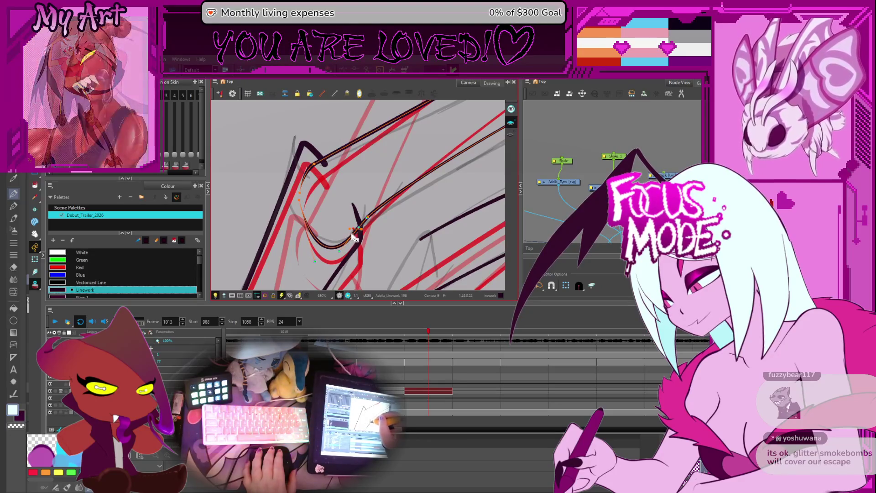
key(comma)
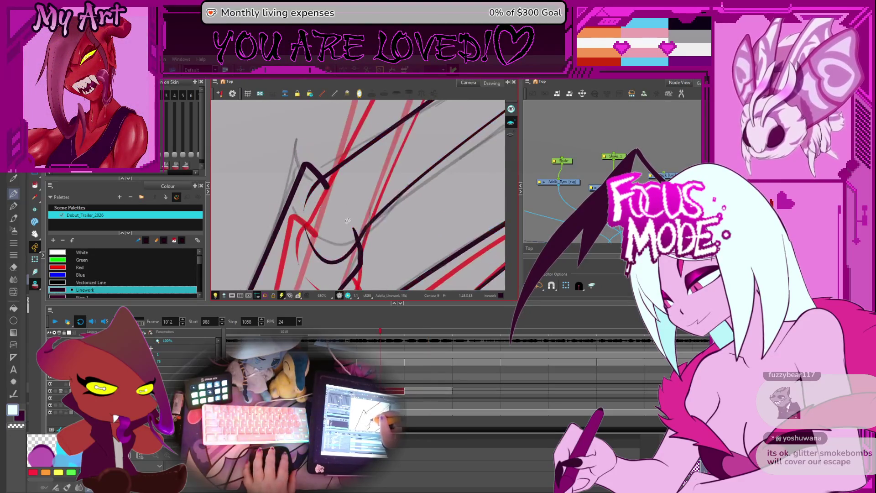
key(period)
key(comma)
key(period)
key(comma)
key(period)
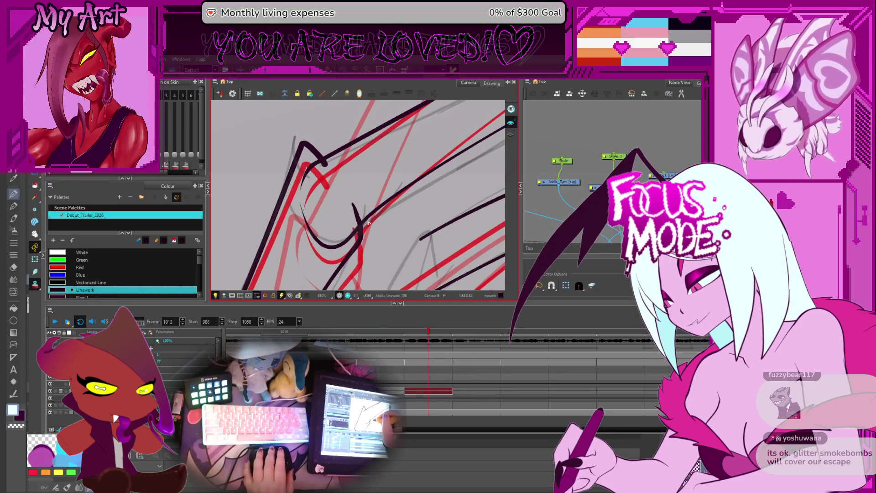
scroll(283, 257, down, 5)
drag(461, 136, 380, 180)
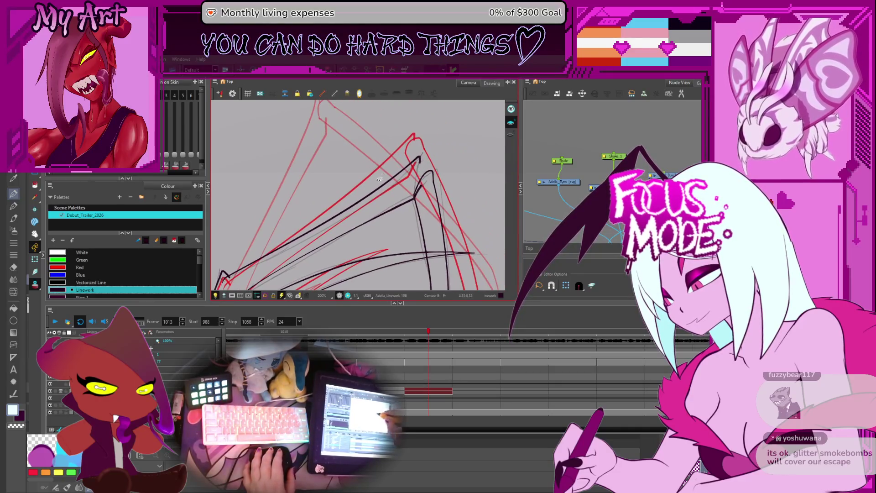
Draw a curved black pencil line down from the limb's peak along its inner bend.
scroll(428, 170, up, 1)
click(426, 160)
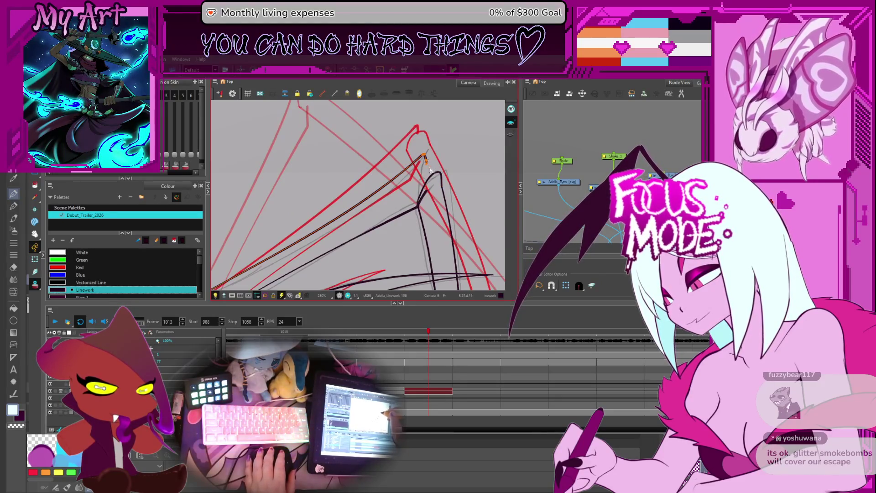
click(423, 176)
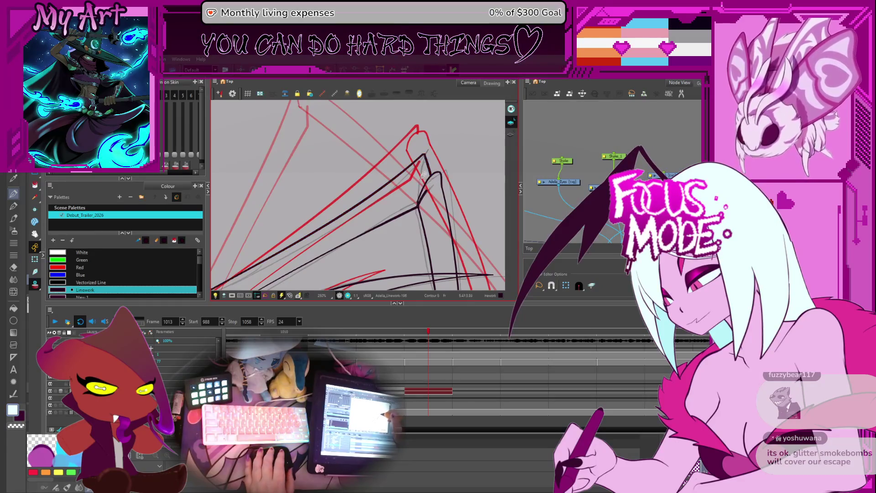
key(alt+x)
scroll(403, 242, up, 2)
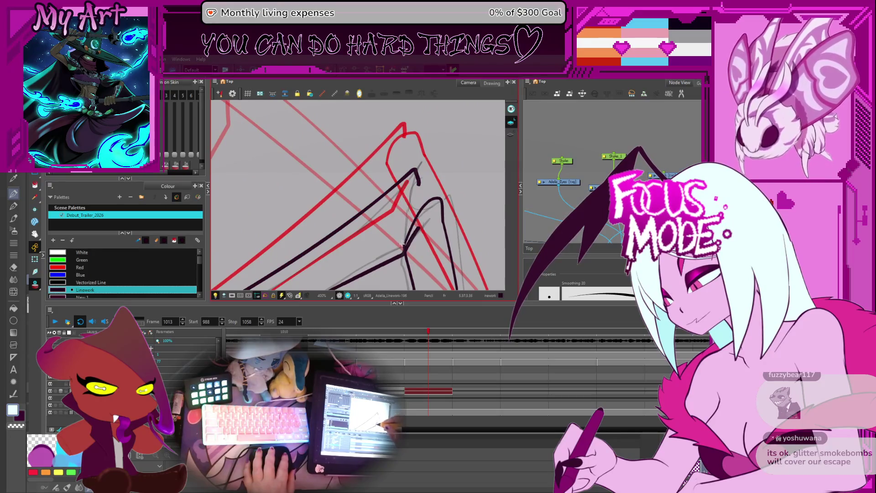
drag(418, 183, 436, 203)
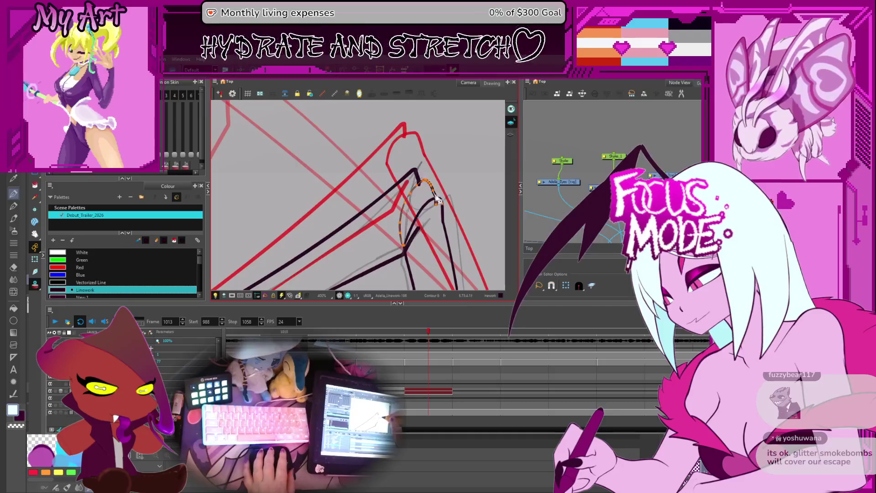
Select the points along the new curved stroke's upper bend in the Contour Editor.
key(alt+q)
scroll(439, 191, up, 2)
click(449, 203)
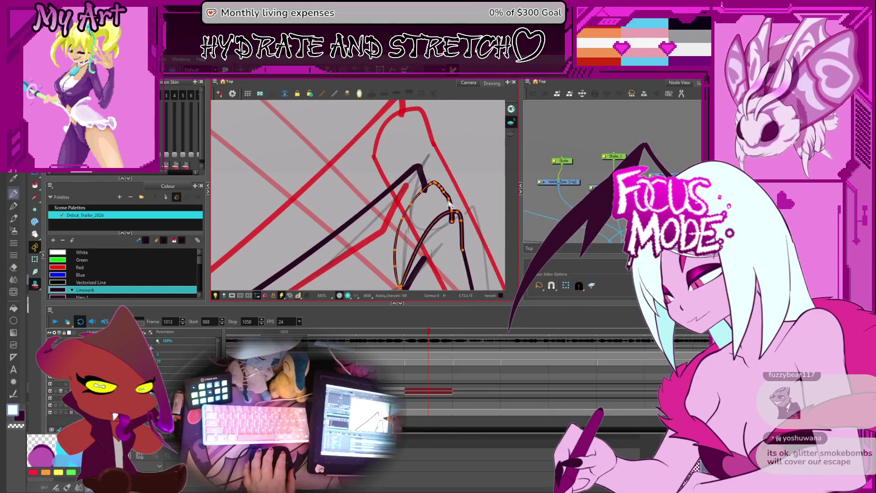
drag(435, 183, 450, 186)
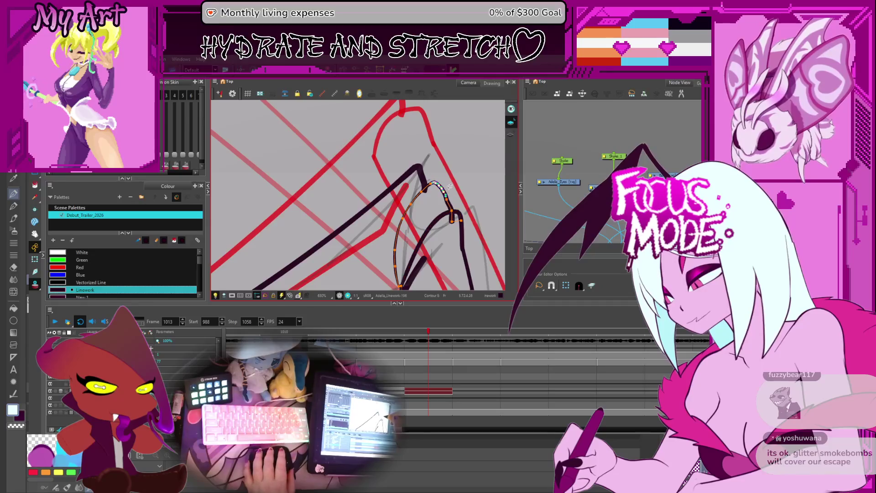